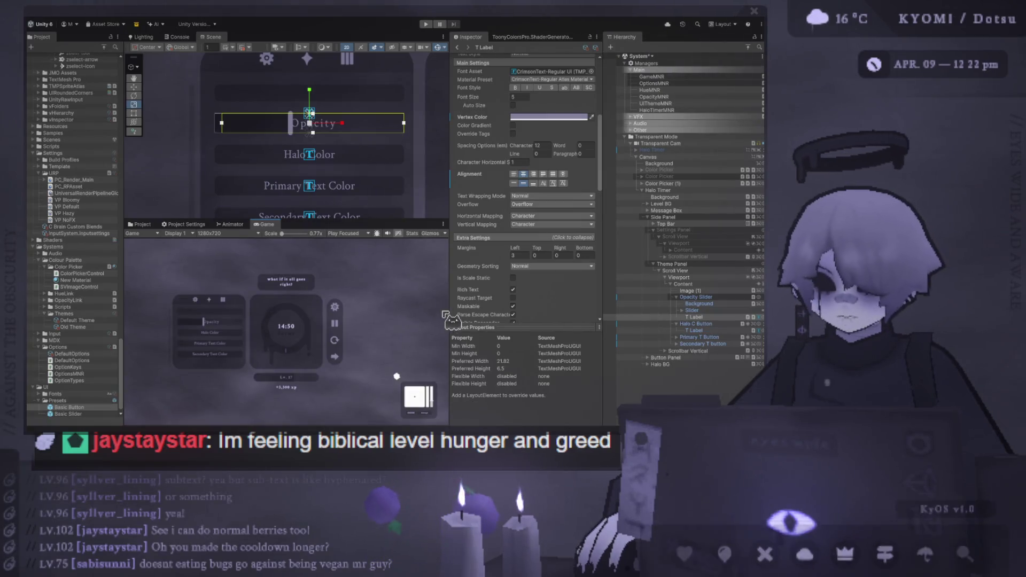
Step: Resize the Scene and Game views and zoom the Game view to 1.3x on the panel rows
{"action": "mouse_move", "coordinate": [429, 219]}
{"action": "left_mouse_down"}
{"action": "mouse_move", "coordinate": [413, 251]}
{"action": "mouse_move", "coordinate": [404, 250]}
{"action": "mouse_move", "coordinate": [391, 215]}
{"action": "mouse_move", "coordinate": [394, 114]}
{"action": "mouse_move", "coordinate": [388, 172]}
{"action": "left_mouse_up"}
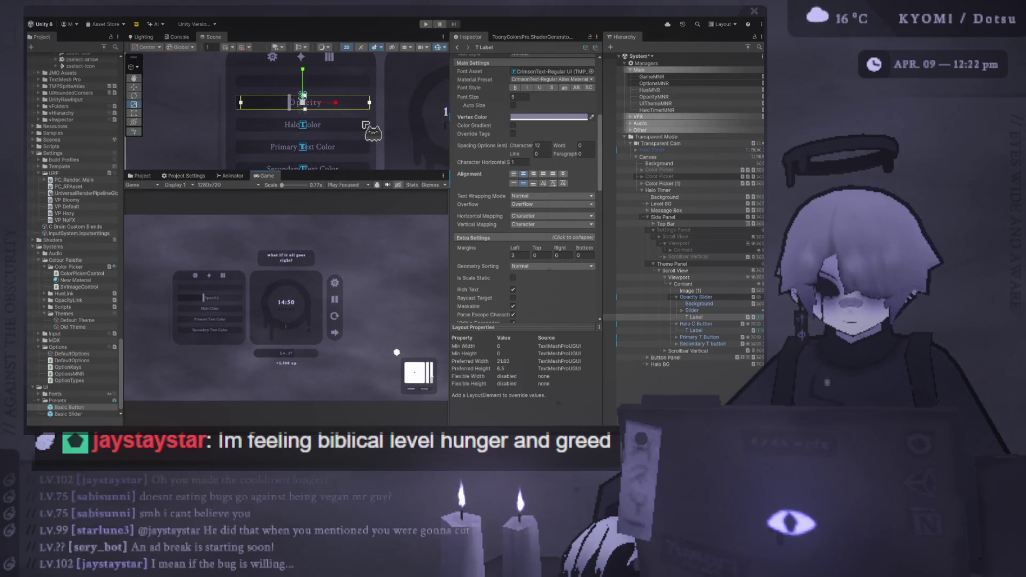
{"action": "scroll", "coordinate": [161, 328], "scroll_direction": "up", "scroll_amount": 5}
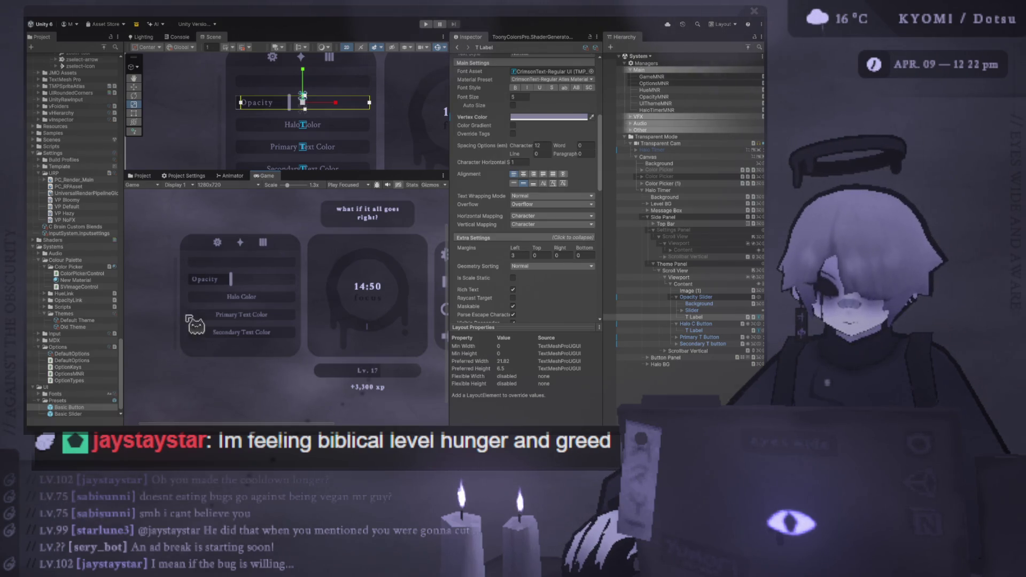
Step: Set the Halo Color label's character spacing to 12, matching the Opacity label
{"action": "left_click", "coordinate": [695, 331]}
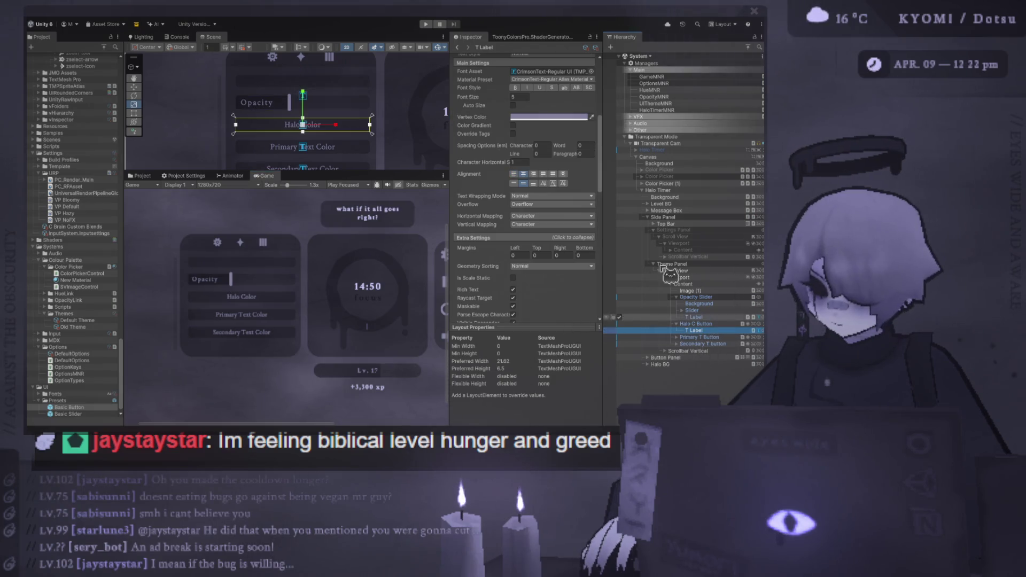
{"action": "left_click", "coordinate": [706, 318]}
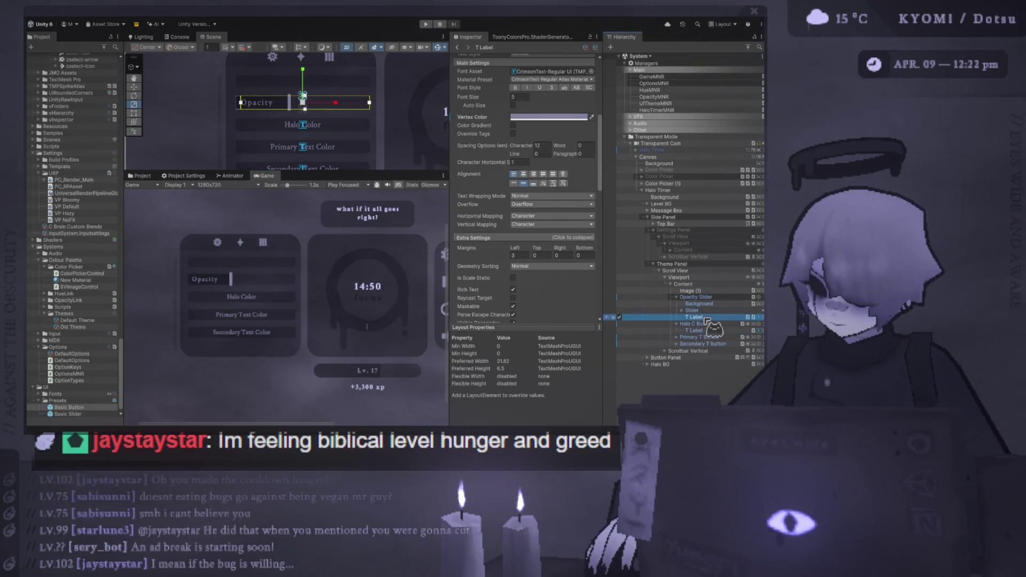
{"action": "left_click", "coordinate": [537, 145]}
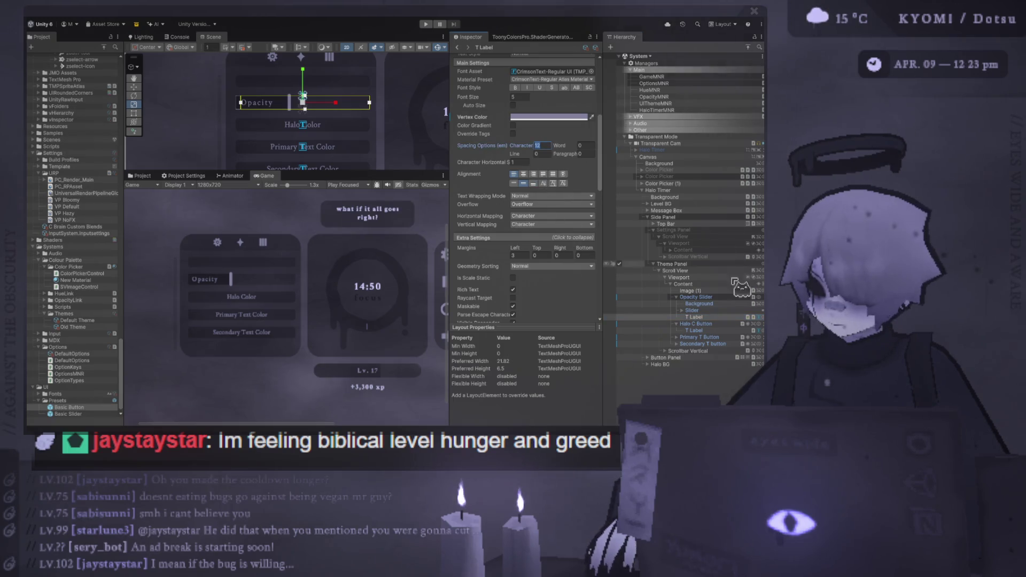
{"action": "left_click", "coordinate": [695, 330]}
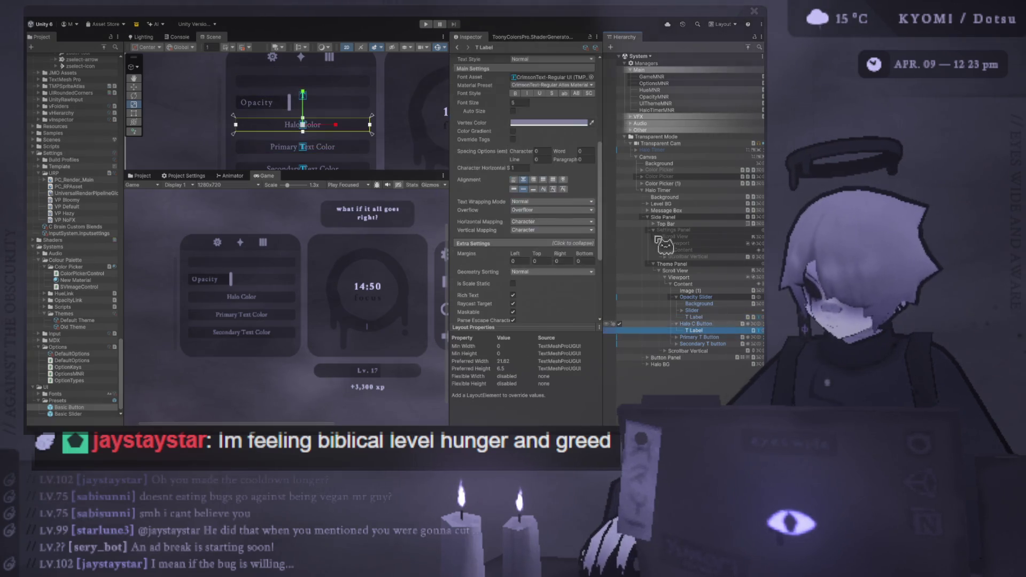
{"action": "type", "text": "12"}
{"action": "left_click", "coordinate": [538, 151]}
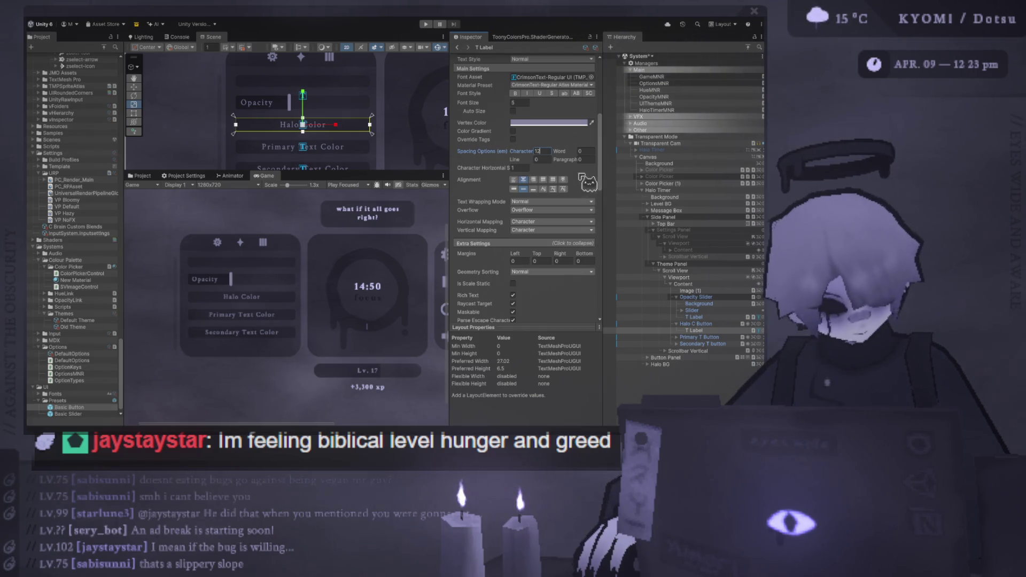
Step: Inspect the Opacity slider's Slider part, label, and Opacity Slider settings
{"action": "scroll", "coordinate": [303, 296], "scroll_direction": "down", "scroll_amount": 5}
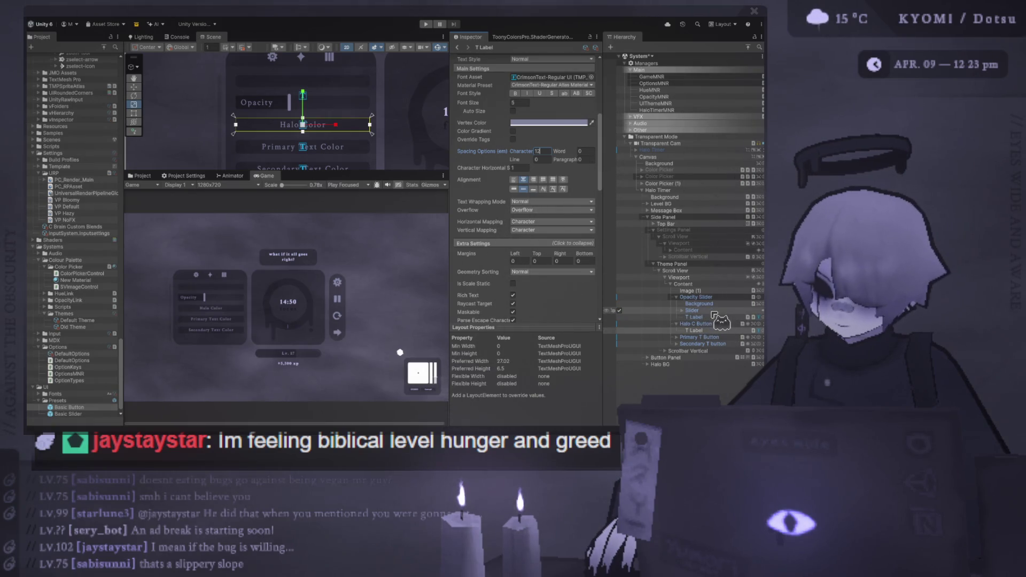
{"action": "left_click", "coordinate": [713, 311]}
{"action": "left_click", "coordinate": [714, 318]}
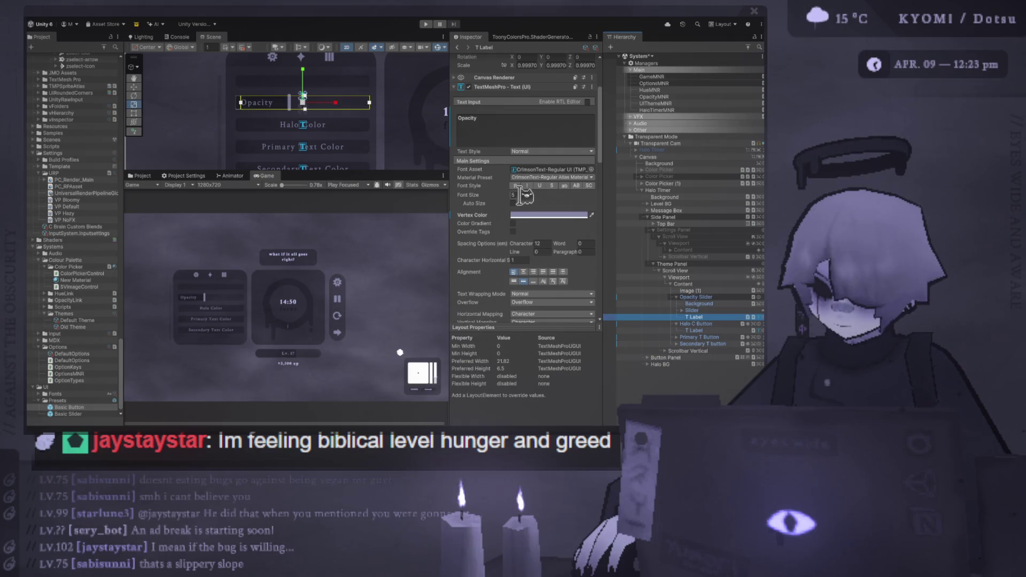
{"action": "scroll", "coordinate": [541, 206], "scroll_direction": "up", "scroll_amount": 3}
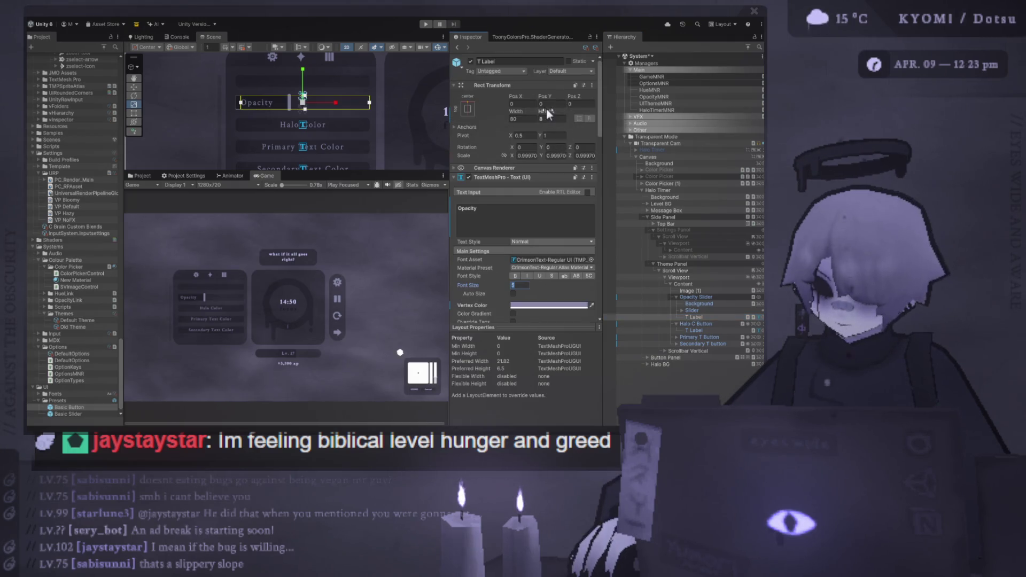
{"action": "left_click", "coordinate": [226, 66]}
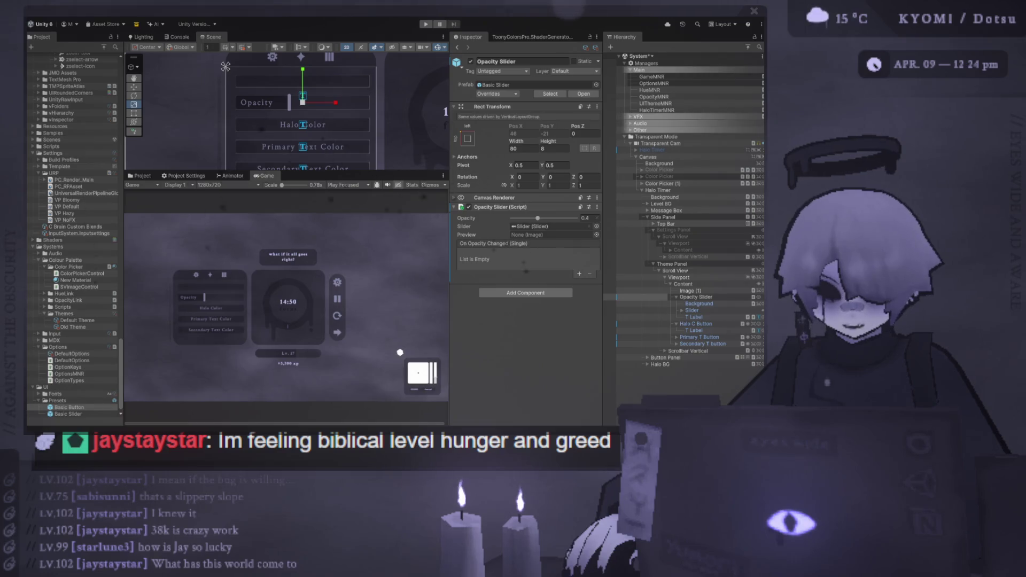
Step: Centre-align the Opacity slider's label text
{"action": "left_click_drag", "start_coordinate": [300, 172], "coordinate": [310, 236]}
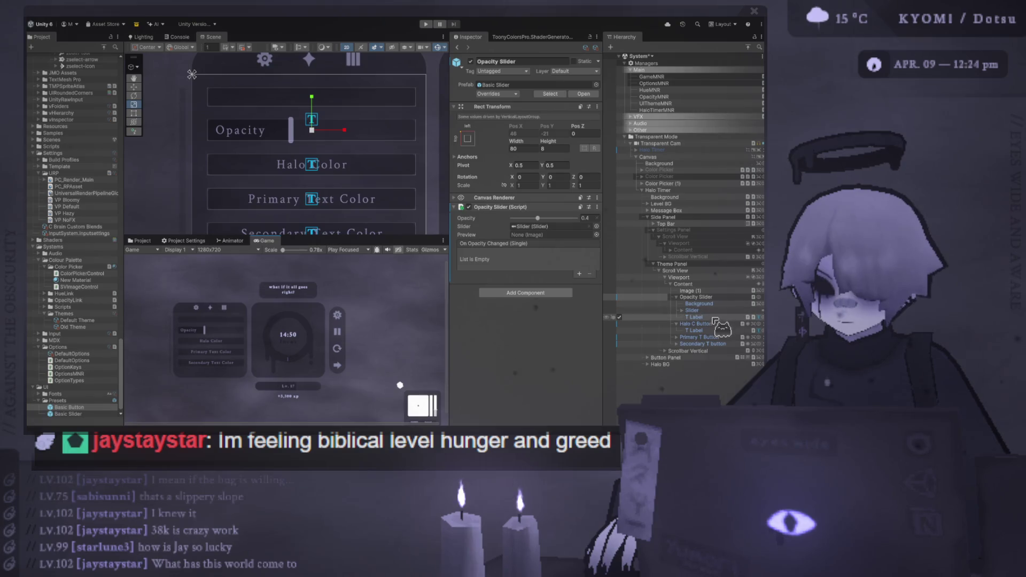
{"action": "left_click", "coordinate": [695, 317]}
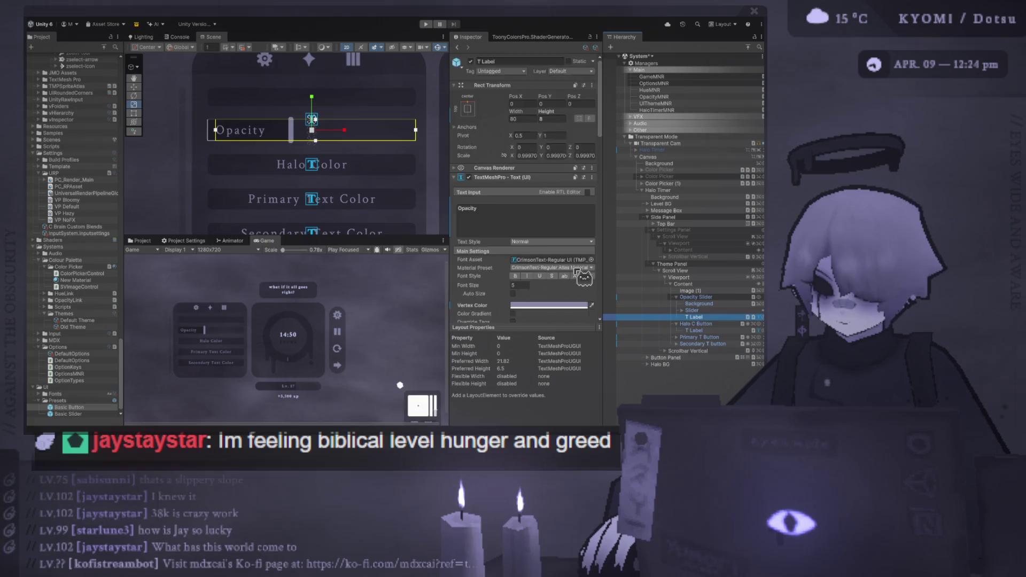
{"action": "scroll", "coordinate": [575, 273], "scroll_direction": "down", "scroll_amount": 3}
{"action": "left_click", "coordinate": [524, 295]}
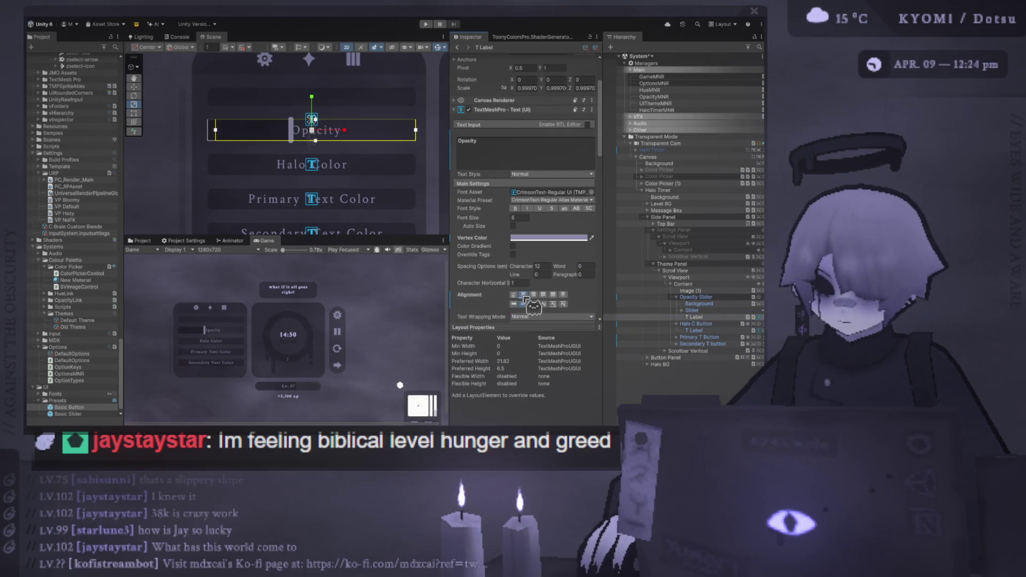
{"action": "mouse_move", "coordinate": [375, 234]}
{"action": "left_mouse_down"}
{"action": "mouse_move", "coordinate": [386, 113]}
{"action": "mouse_move", "coordinate": [396, 277]}
{"action": "left_mouse_up"}
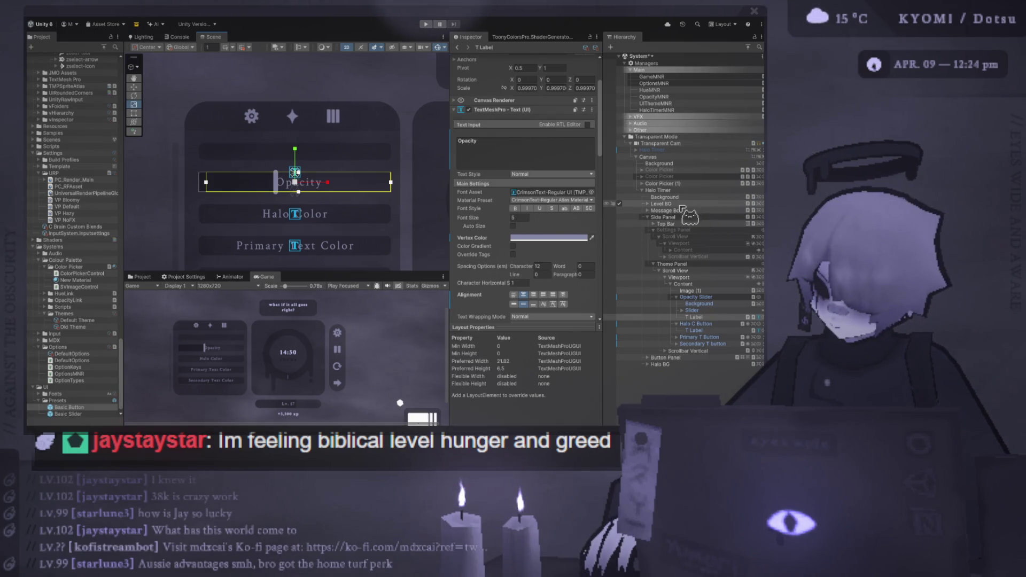
Step: Tidy the Hierarchy by collapsing the Settings Panel, Opacity Slider and Halo Color branches
{"action": "left_click", "coordinate": [672, 251]}
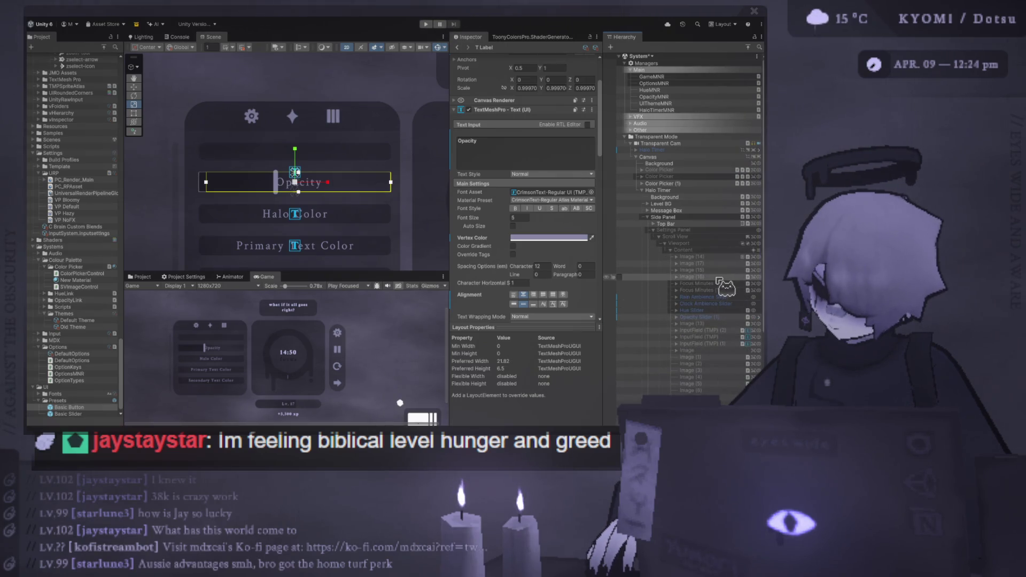
{"action": "scroll", "coordinate": [723, 289], "scroll_direction": "down", "scroll_amount": 2}
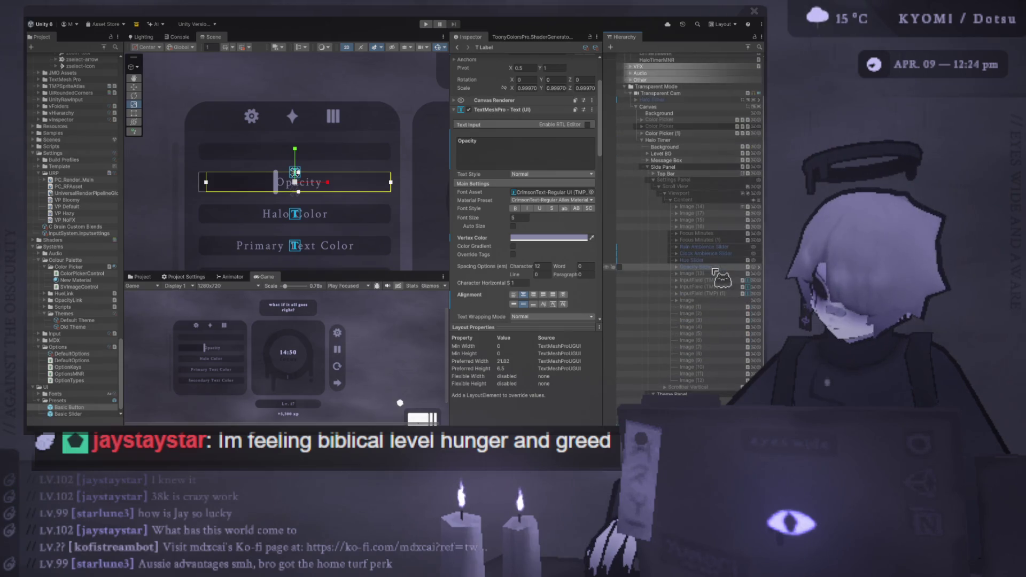
{"action": "left_click", "coordinate": [671, 199]}
{"action": "left_click", "coordinate": [653, 230]}
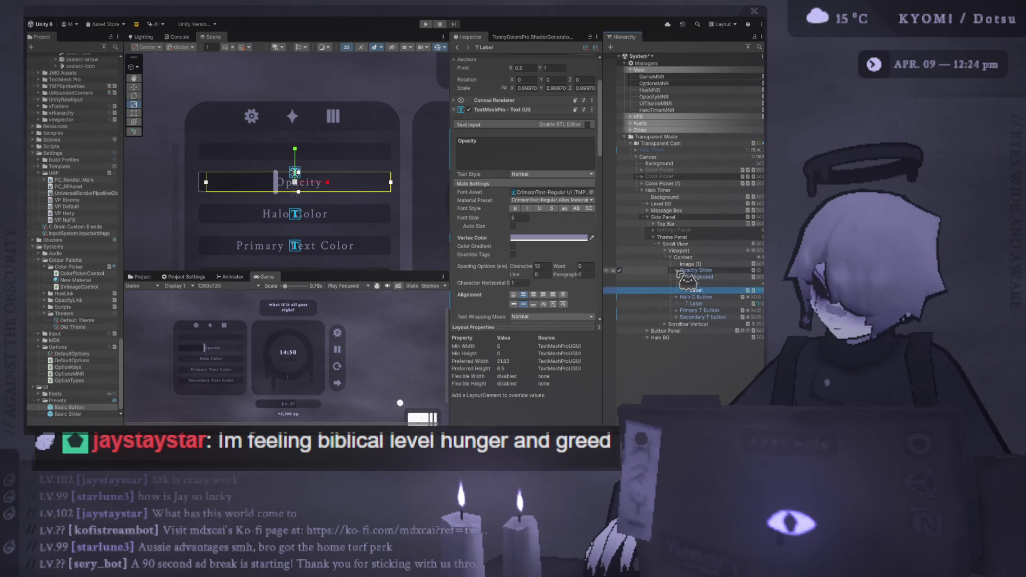
{"action": "left_click", "coordinate": [676, 270]}
{"action": "left_click", "coordinate": [676, 277]}
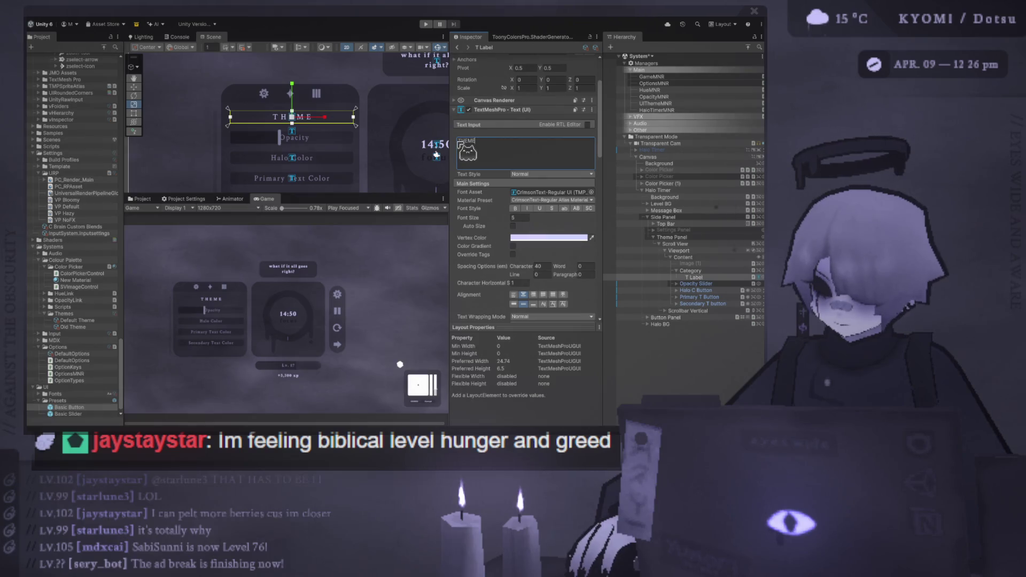
Step: Centre the THEME heading and make its Category row 10 units tall
{"action": "mouse_move", "coordinate": [344, 193]}
{"action": "left_mouse_down"}
{"action": "mouse_move", "coordinate": [356, 74]}
{"action": "mouse_move", "coordinate": [344, 156]}
{"action": "mouse_move", "coordinate": [355, 194]}
{"action": "left_mouse_up"}
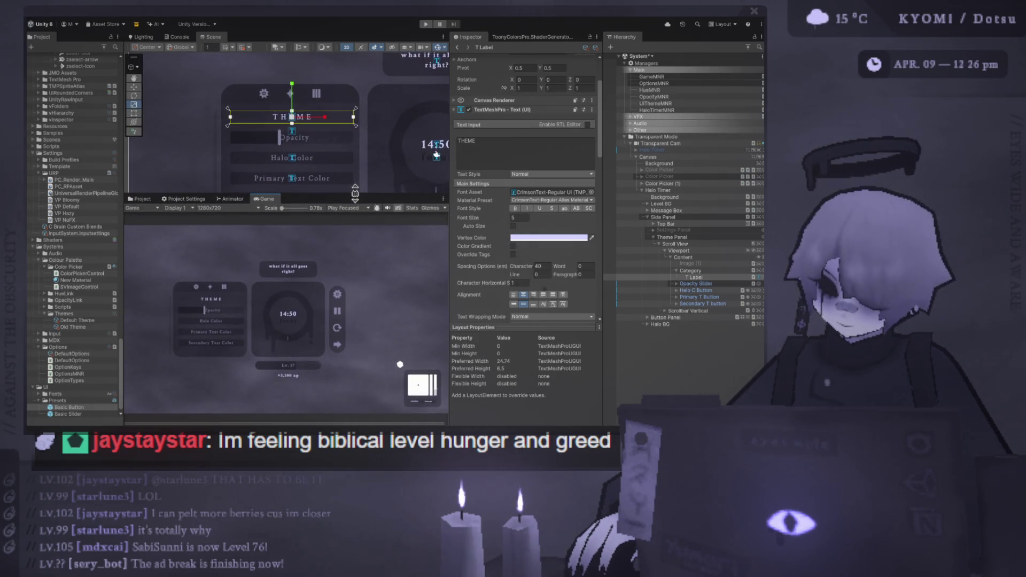
{"action": "left_click", "coordinate": [523, 294]}
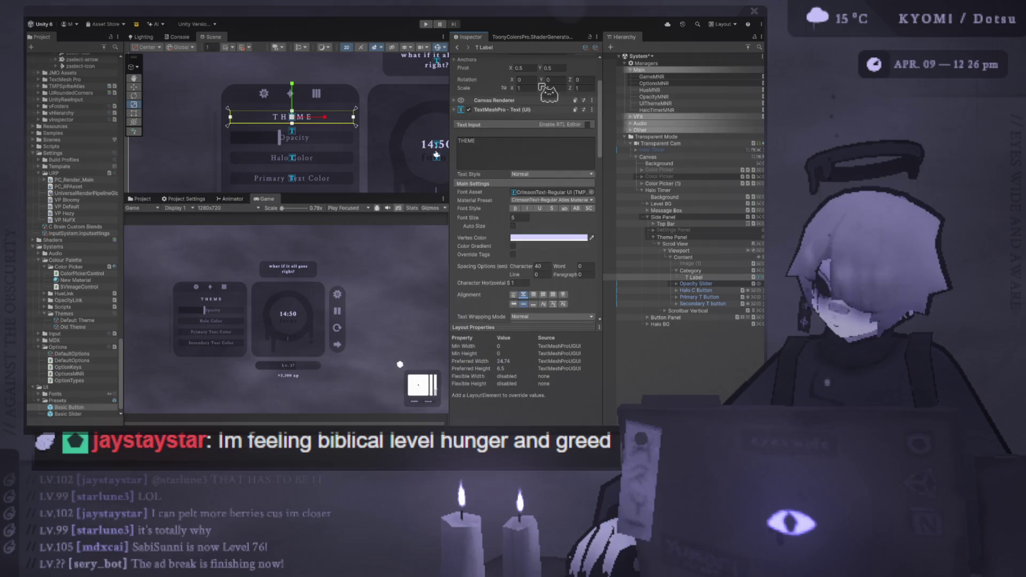
{"action": "scroll", "coordinate": [563, 94], "scroll_direction": "up", "scroll_amount": 2}
{"action": "key", "text": "Up"}
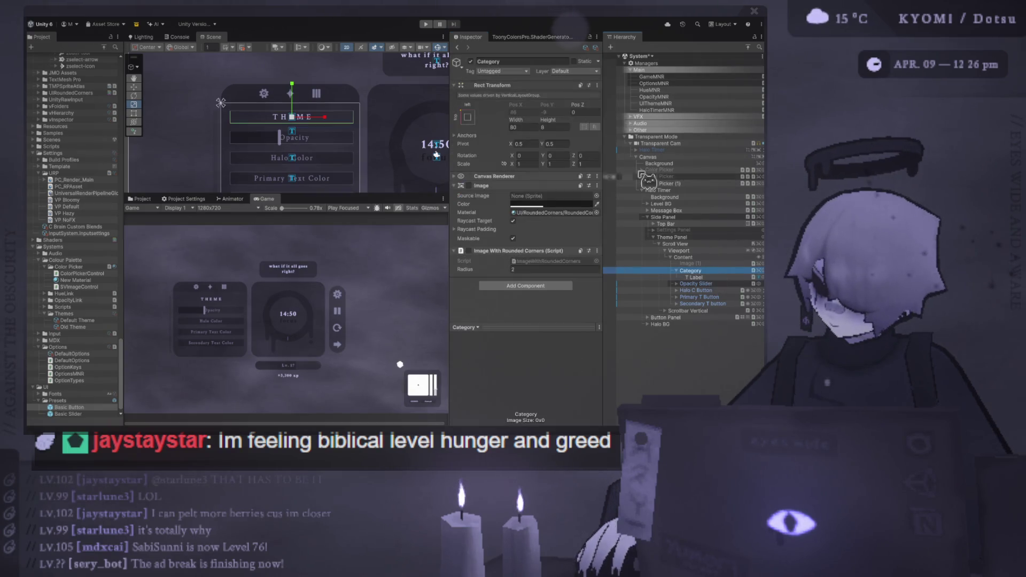
{"action": "type", "text": "10"}
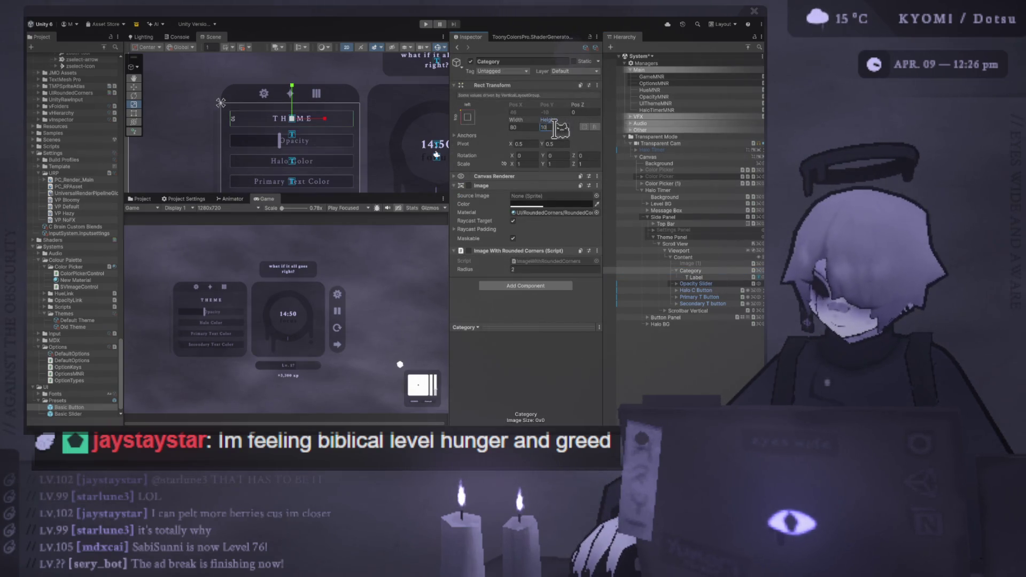
Step: Adjust the THEME label's font size, review its text, and enter Play mode
{"action": "left_click", "coordinate": [719, 278]}
{"action": "type", "text": "4"}
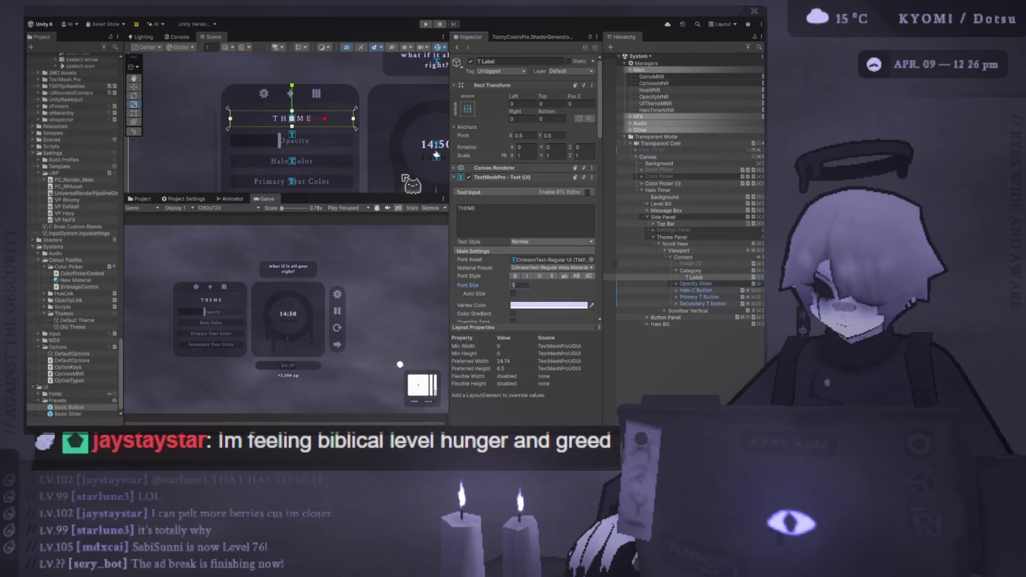
{"action": "left_click", "coordinate": [510, 218]}
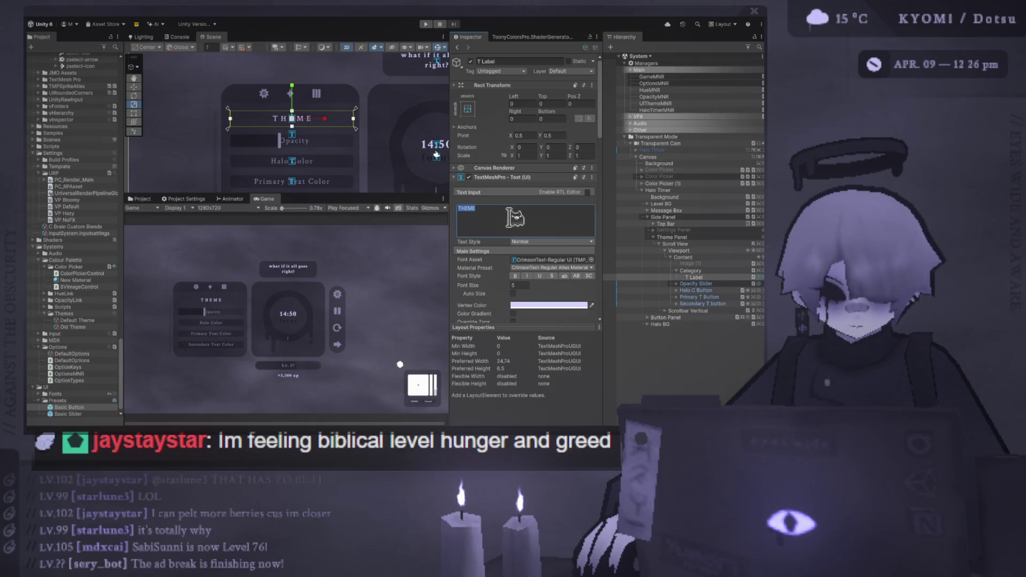
{"action": "scroll", "coordinate": [240, 321], "scroll_direction": "down", "scroll_amount": 1}
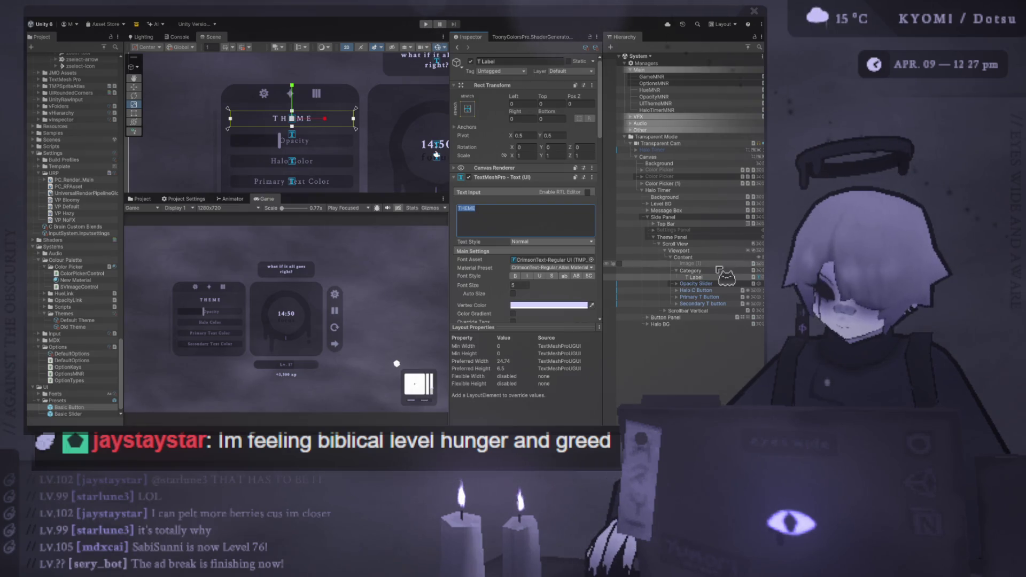
{"action": "left_click", "coordinate": [428, 24]}
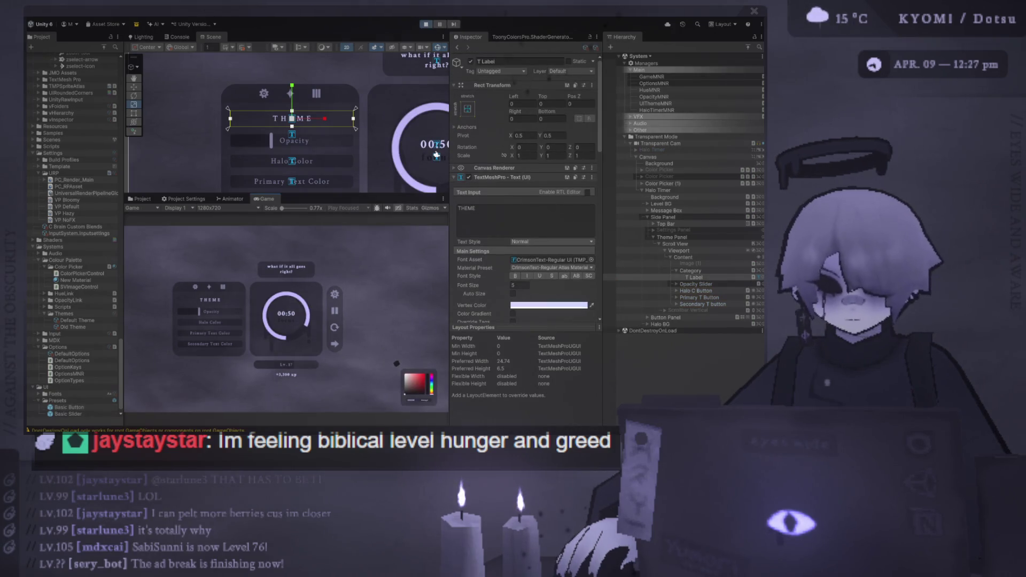
Step: Test-scroll the running game, then stop Play mode so the timer resets to 14:50
{"action": "scroll", "coordinate": [228, 334], "scroll_direction": "down", "scroll_amount": 2}
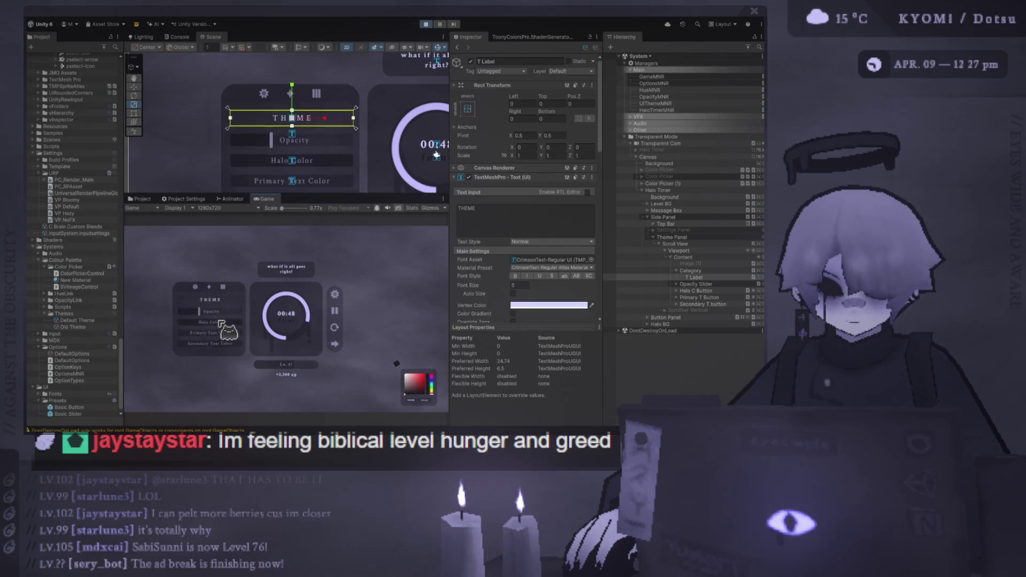
{"action": "scroll", "coordinate": [228, 331], "scroll_direction": "up", "scroll_amount": 2}
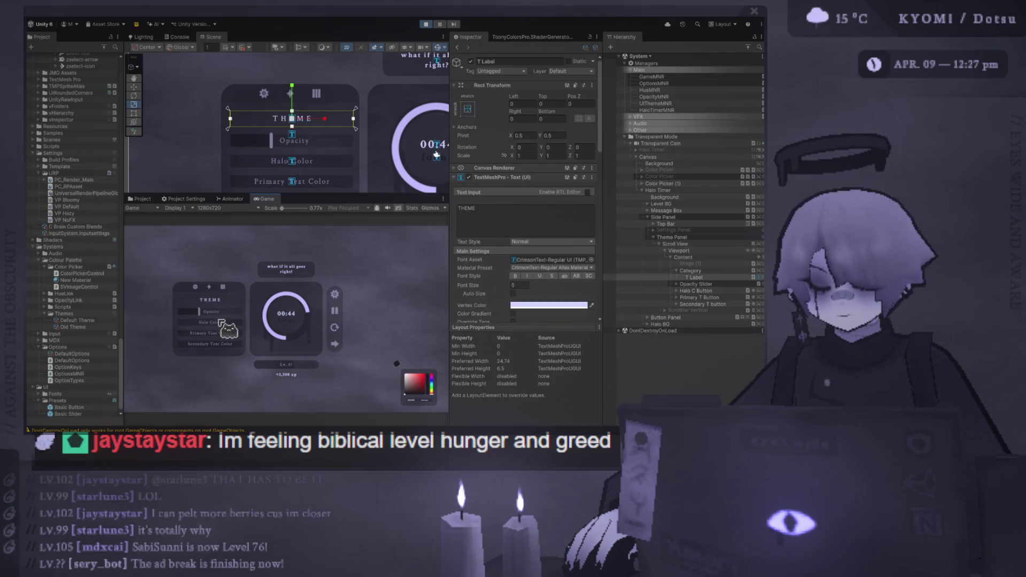
{"action": "scroll", "coordinate": [230, 331], "scroll_direction": "down", "scroll_amount": 1}
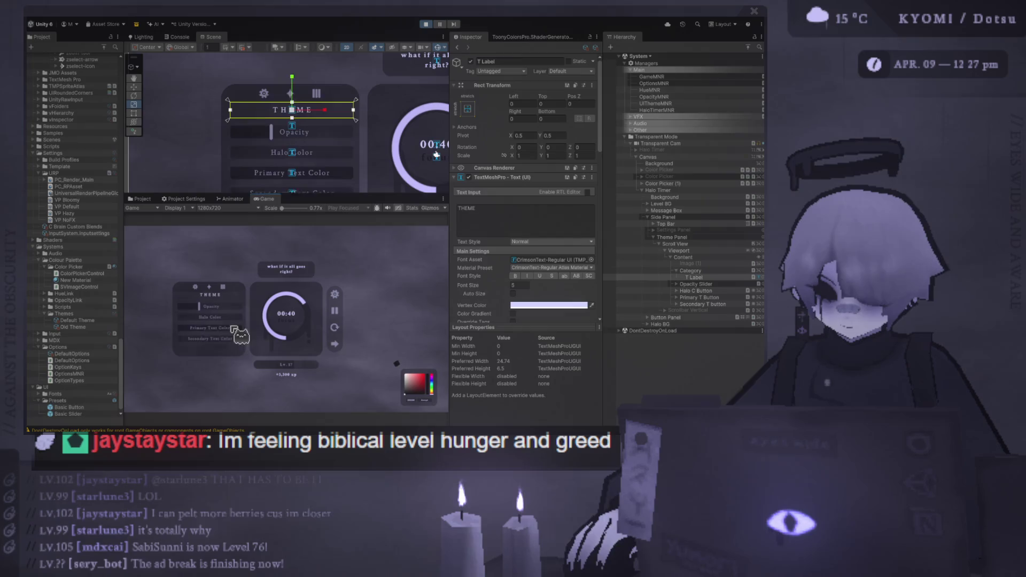
{"action": "left_click", "coordinate": [426, 24]}
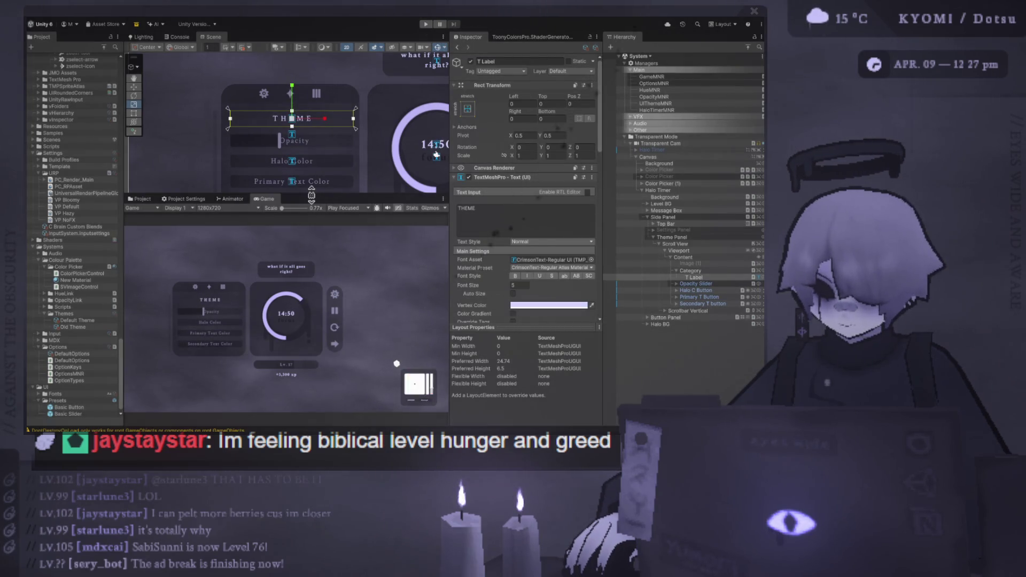
Step: Duplicate the Secondary T button with Ctrl+D
{"action": "left_click_drag", "start_coordinate": [316, 195], "coordinate": [315, 300]}
{"action": "left_click", "coordinate": [363, 188]}
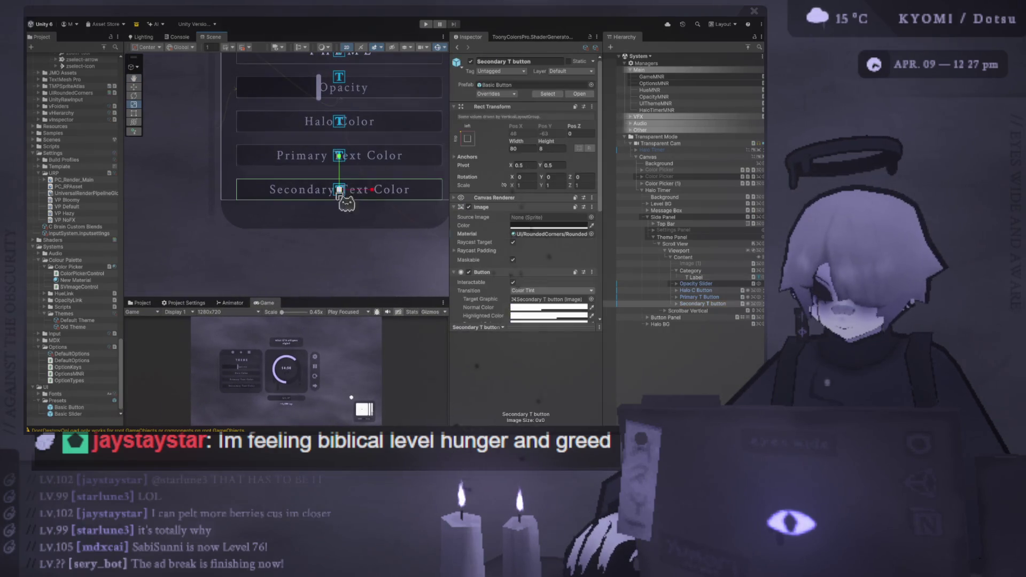
{"action": "key", "text": "f"}
{"action": "left_click", "coordinate": [704, 303]}
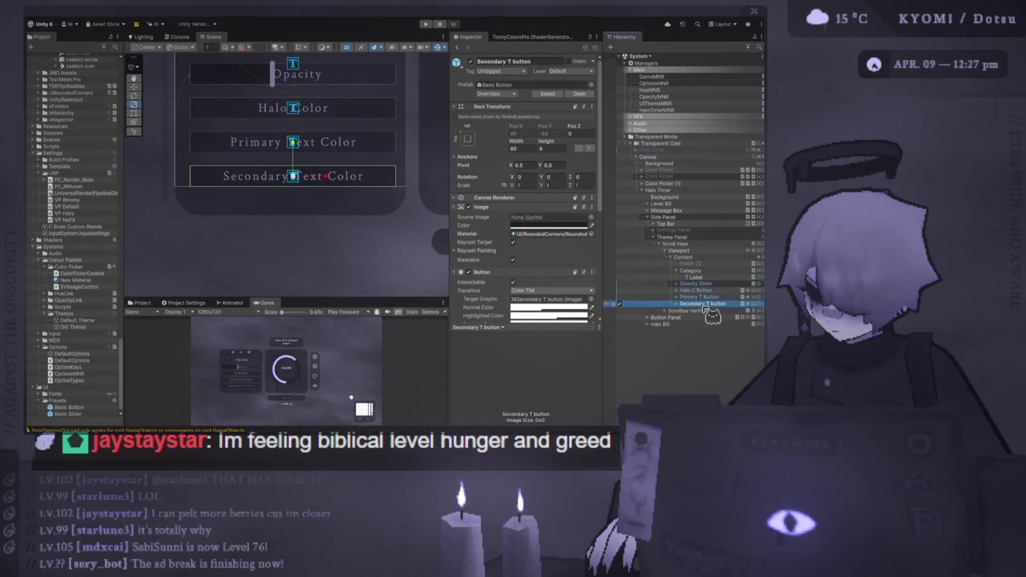
{"action": "key", "text": "ctrl+d"}
Step: Hide the Category title and Opacity Slider, then compare both Secondary T buttons
{"action": "scroll", "coordinate": [334, 180], "scroll_direction": "down", "scroll_amount": 1}
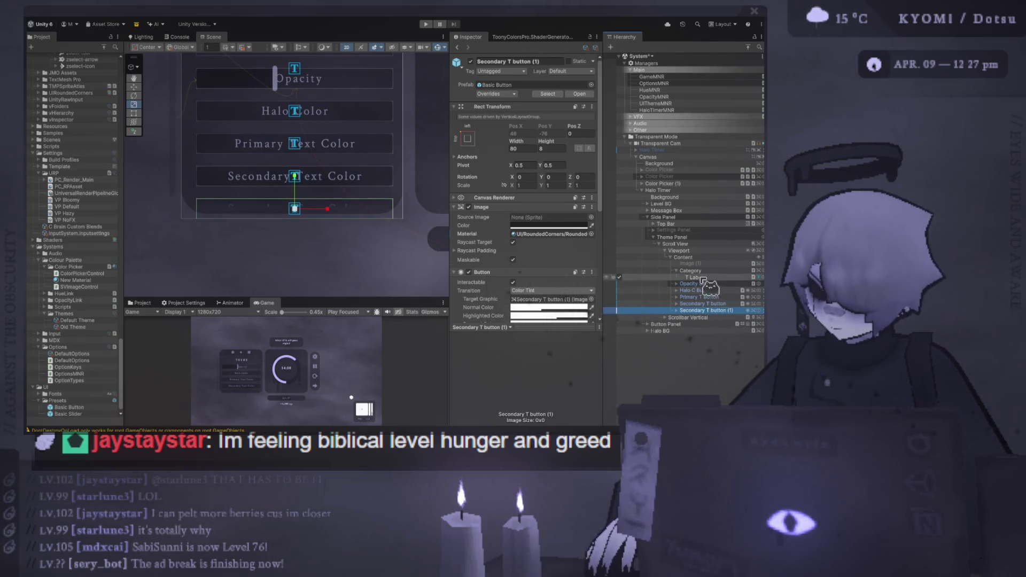
{"action": "left_click", "coordinate": [619, 271]}
{"action": "left_click", "coordinate": [620, 277]}
{"action": "mouse_move", "coordinate": [288, 155]}
{"action": "left_mouse_down"}
{"action": "mouse_move", "coordinate": [295, 273]}
{"action": "mouse_move", "coordinate": [298, 236]}
{"action": "left_mouse_up"}
{"action": "left_click", "coordinate": [717, 297]}
{"action": "left_click", "coordinate": [724, 304]}
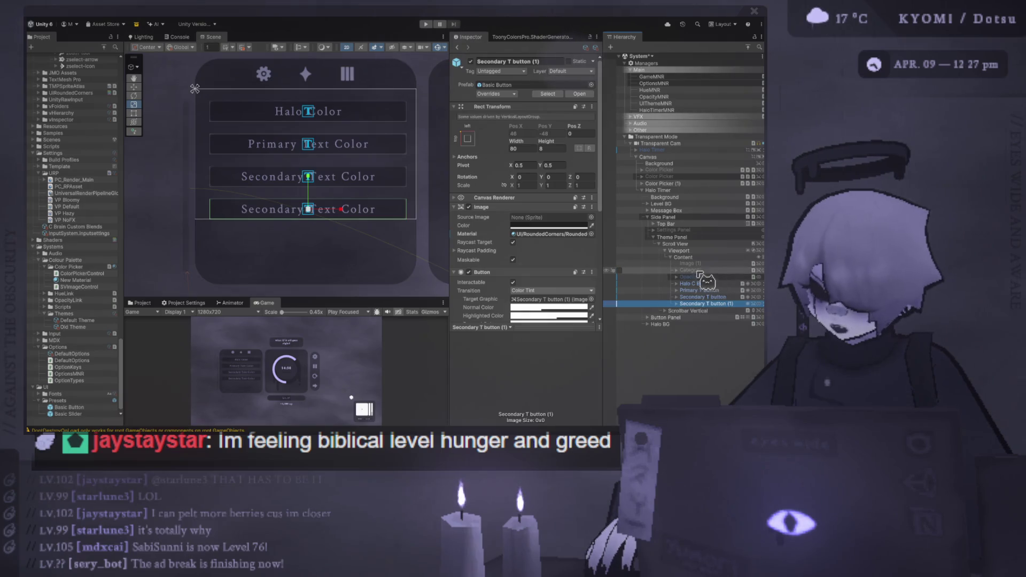
{"action": "left_click", "coordinate": [622, 270]}
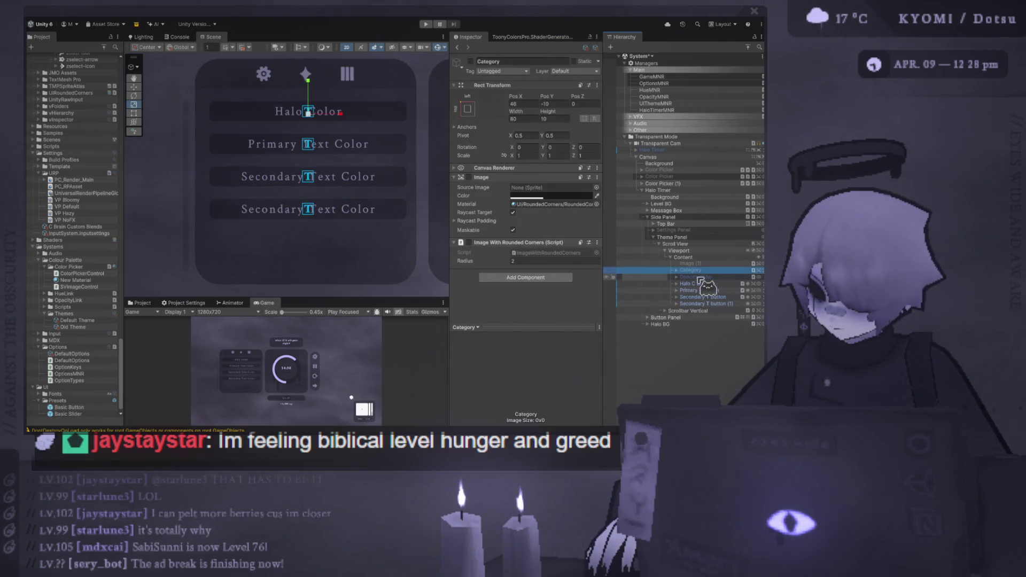
Step: Re-enable Category, duplicate it above Secondary T button (1), and rename it Button Container
{"action": "left_click", "coordinate": [620, 270]}
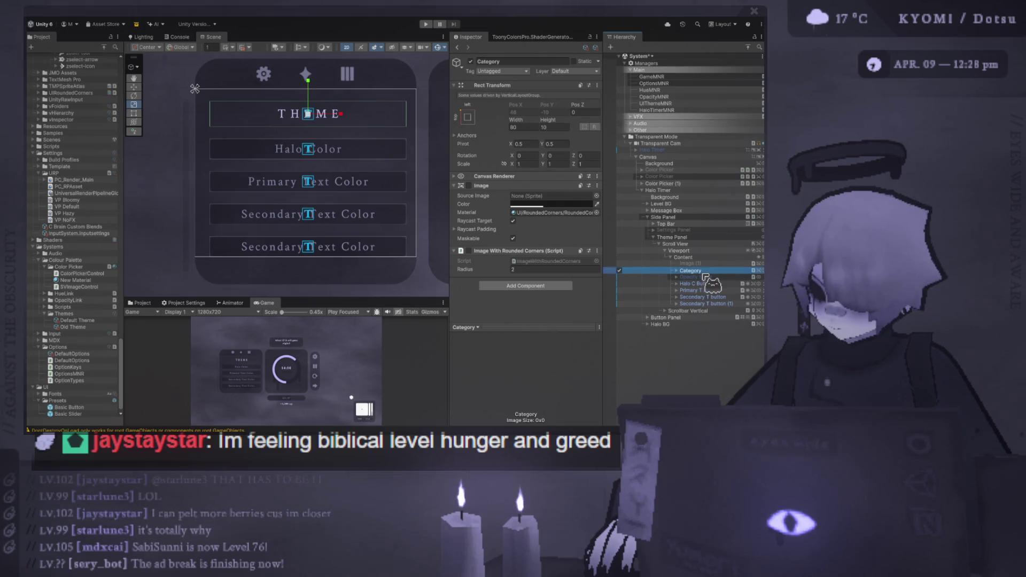
{"action": "key", "text": "ctrl+d"}
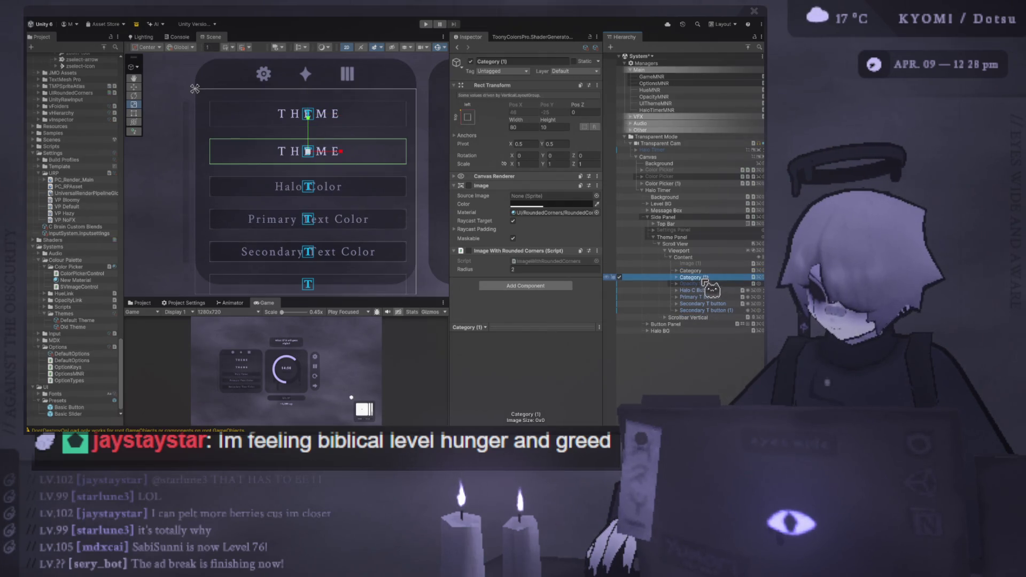
{"action": "left_click_drag", "start_coordinate": [691, 277], "coordinate": [697, 308]}
{"action": "left_click", "coordinate": [696, 304]}
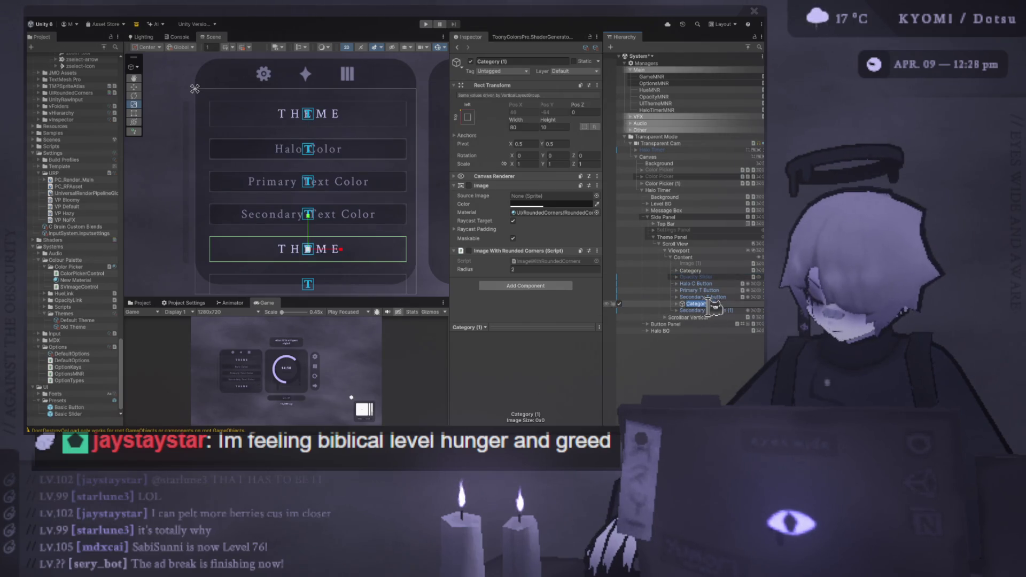
{"action": "type", "text": "B"}
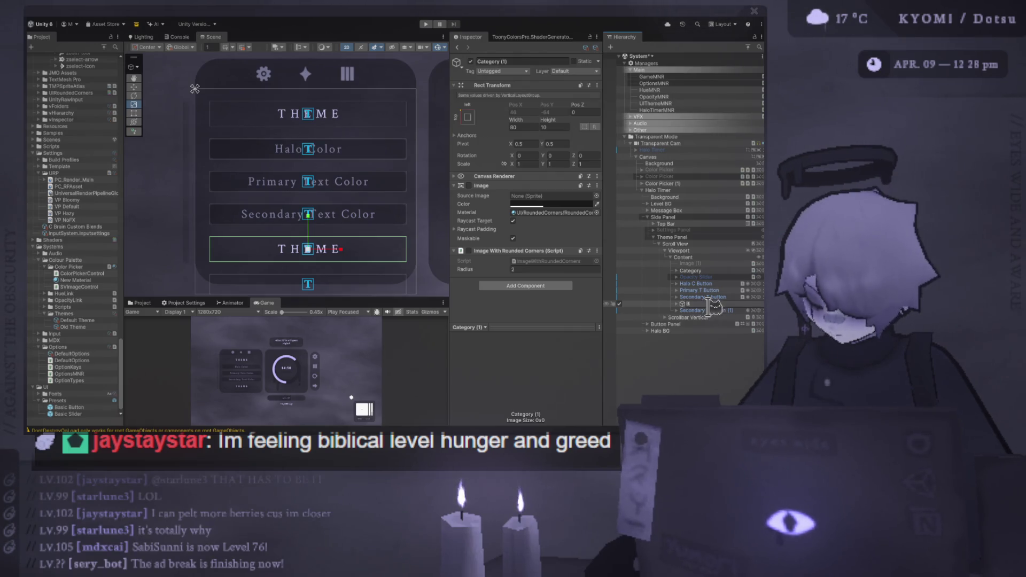
{"action": "type", "text": "UTTON Contain"}
{"action": "key", "text": "Return"}
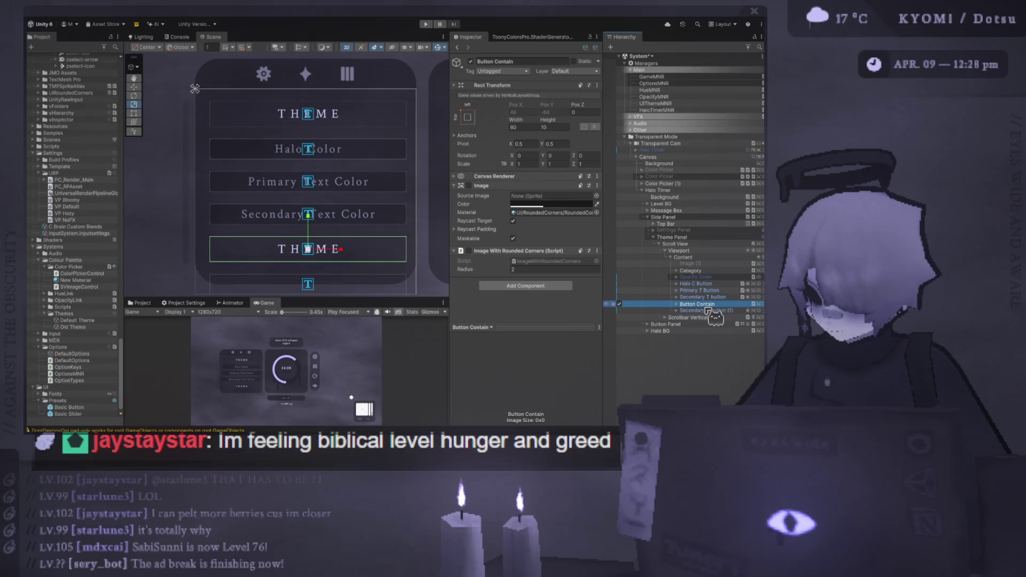
{"action": "left_click", "coordinate": [716, 304]}
{"action": "type", "text": "er"}
{"action": "key", "text": "Return"}
Step: Rename Secondary T button (1) to Copy
{"action": "left_click", "coordinate": [616, 311]}
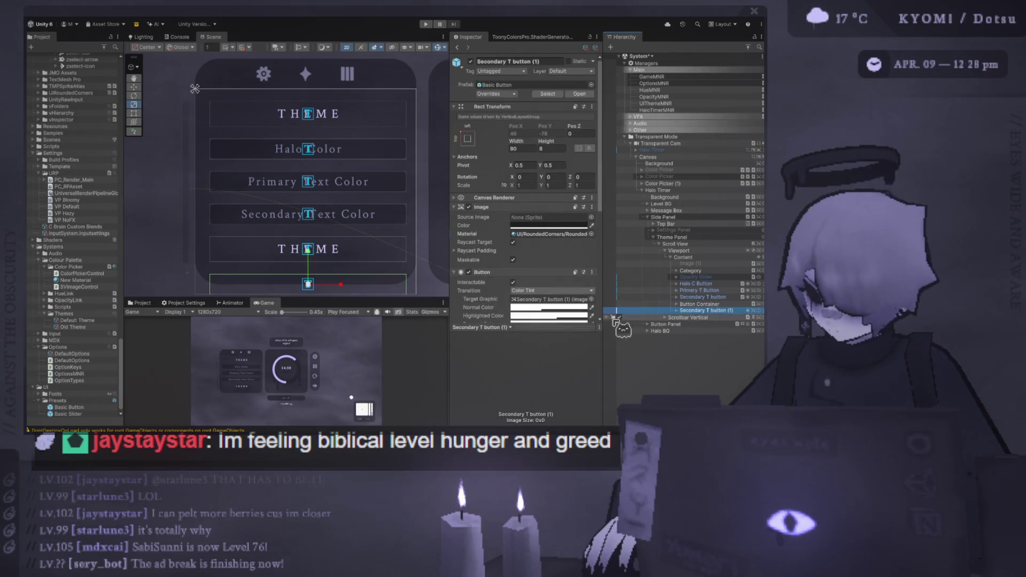
{"action": "key", "text": "F2"}
{"action": "type", "text": "Copy"}
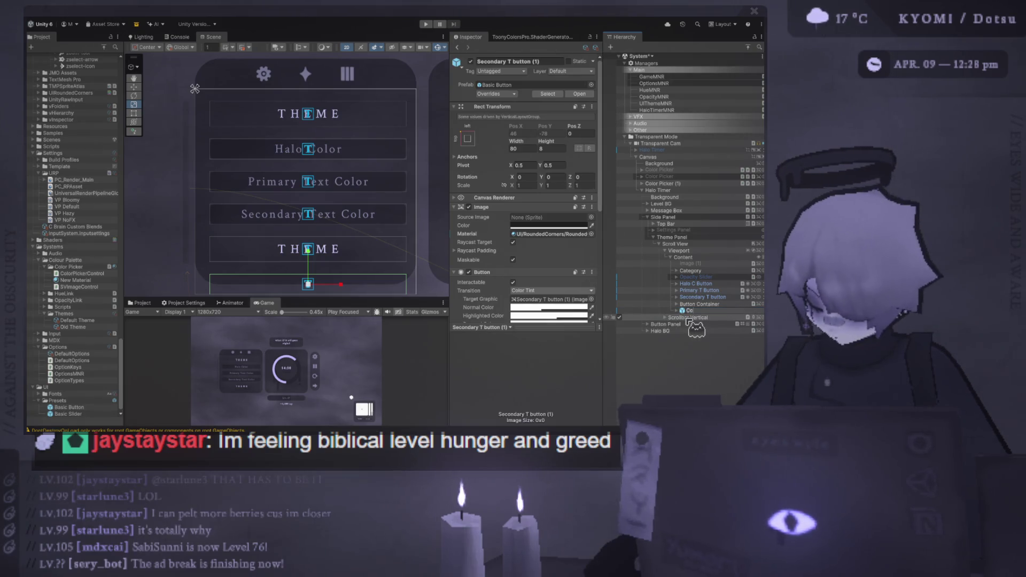
{"action": "key", "text": "Return"}
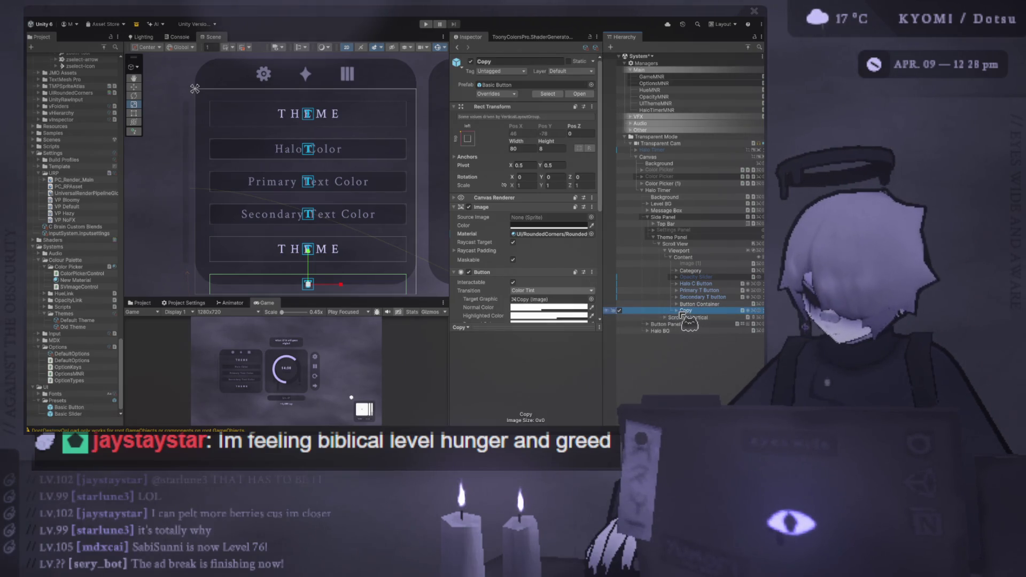
Step: Change the Copy button's label text to 'Copy'
{"action": "left_click", "coordinate": [677, 312]}
{"action": "left_click", "coordinate": [695, 317]}
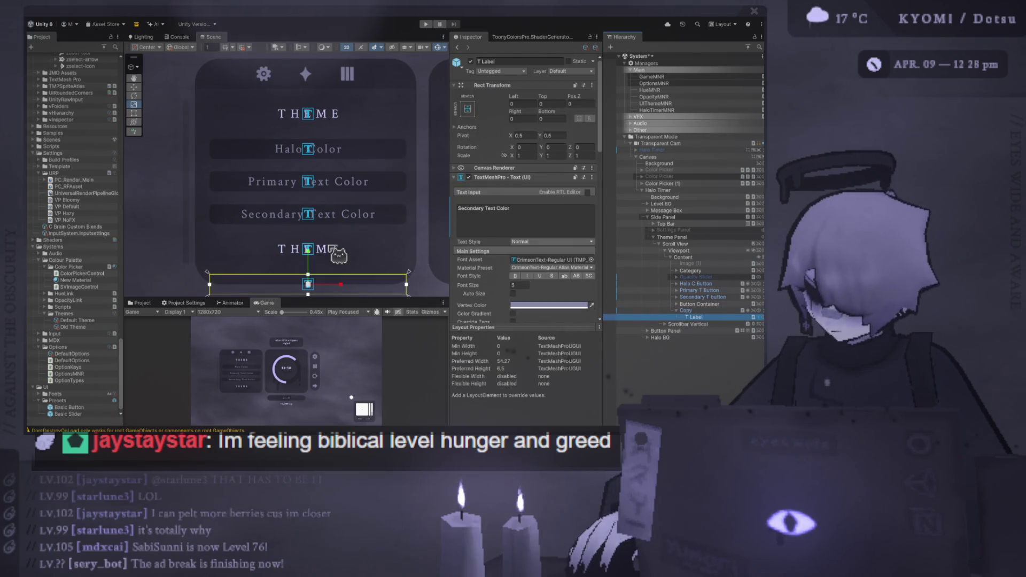
{"action": "left_click", "coordinate": [707, 304]}
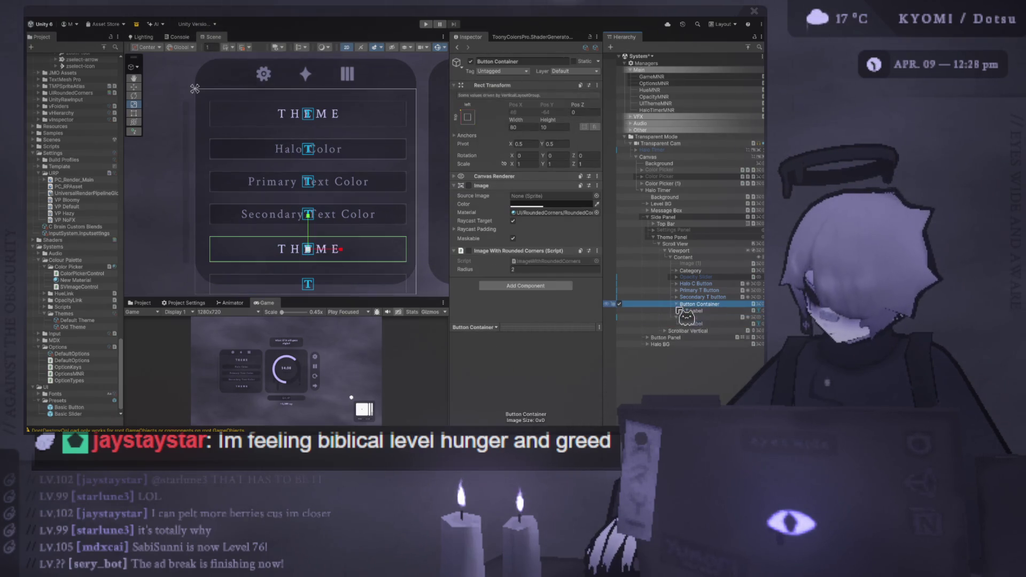
{"action": "left_click", "coordinate": [698, 317]}
{"action": "left_click", "coordinate": [513, 215]}
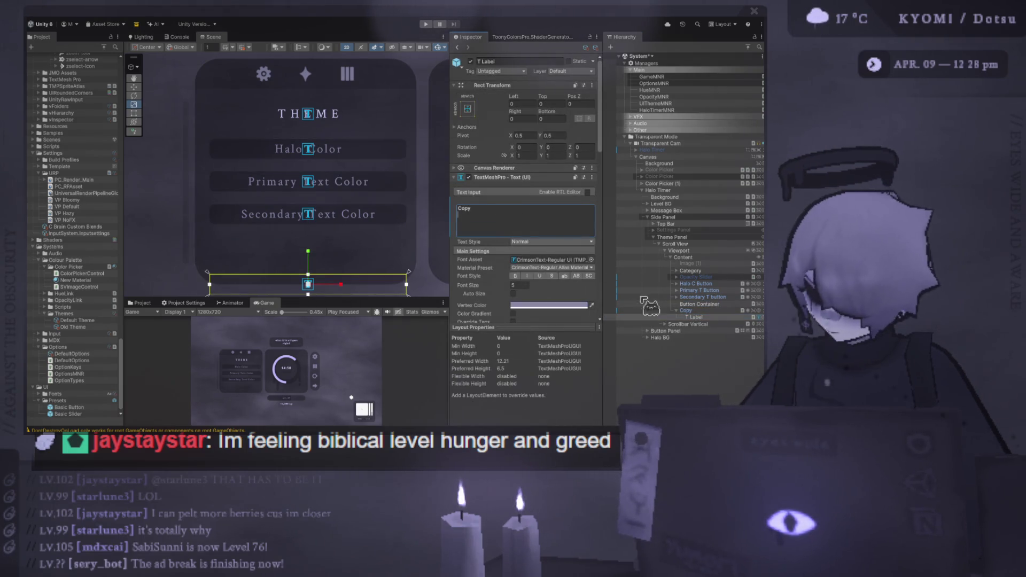
{"action": "left_click", "coordinate": [690, 310]}
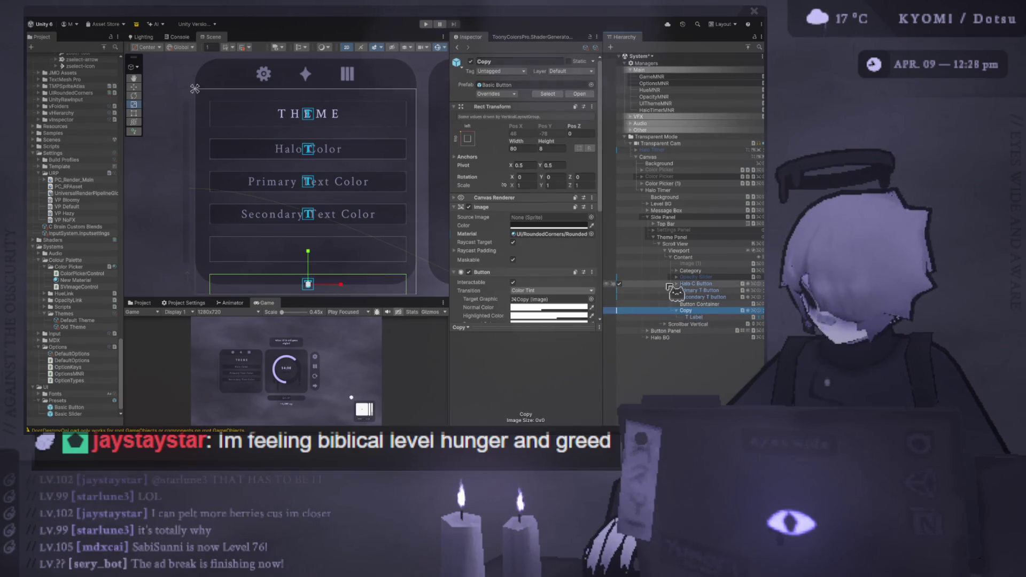
Step: Hide the Halo C Button and Primary T Button
{"action": "left_click", "coordinate": [619, 285]}
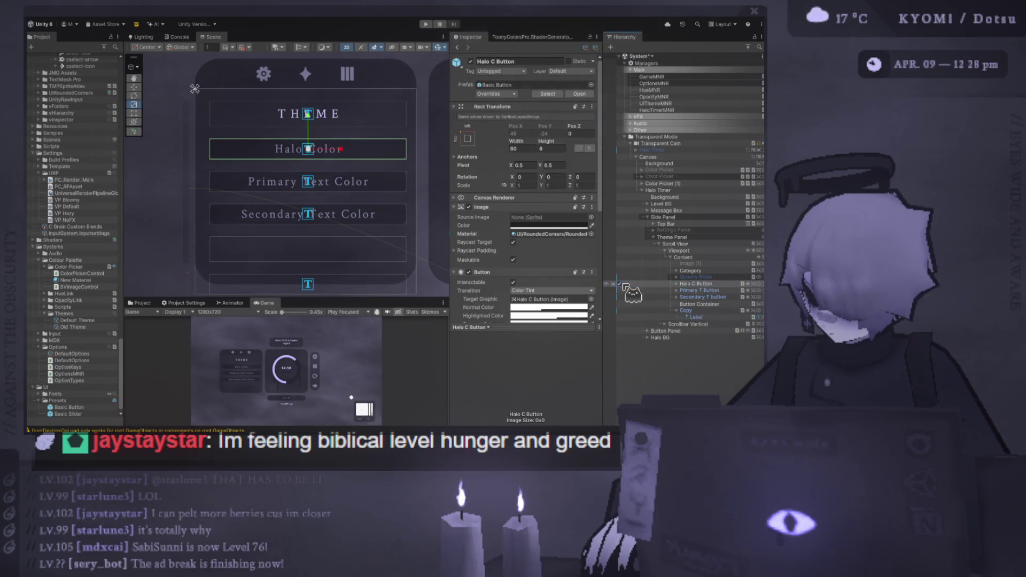
{"action": "left_click", "coordinate": [620, 284]}
{"action": "left_click", "coordinate": [620, 290]}
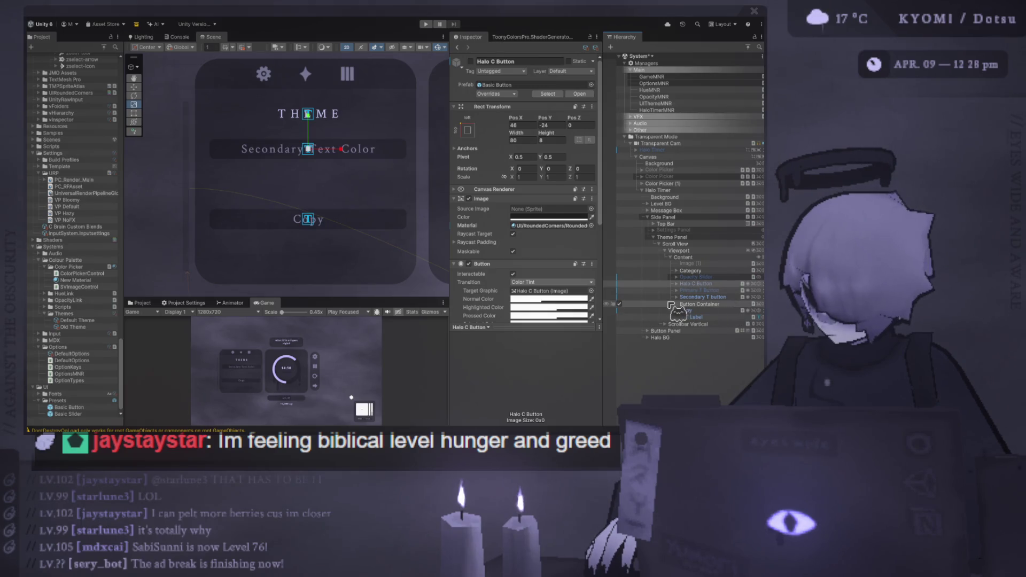
Step: Make Copy a child of Button Container, position it at 0, 0 and resize it
{"action": "left_click", "coordinate": [695, 311]}
{"action": "left_click_drag", "start_coordinate": [699, 308], "coordinate": [698, 306]}
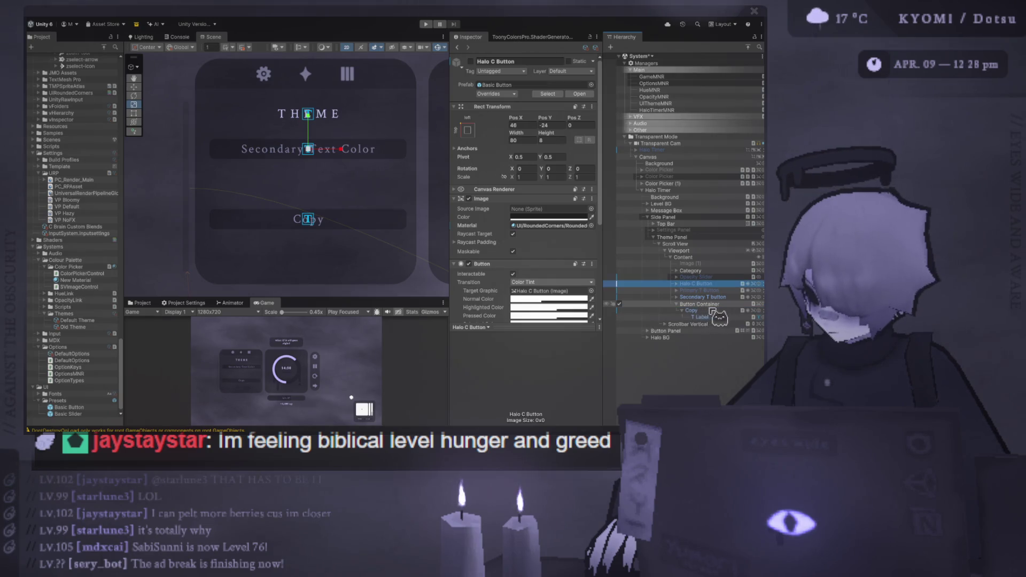
{"action": "left_click", "coordinate": [711, 310]}
{"action": "type", "text": "0"}
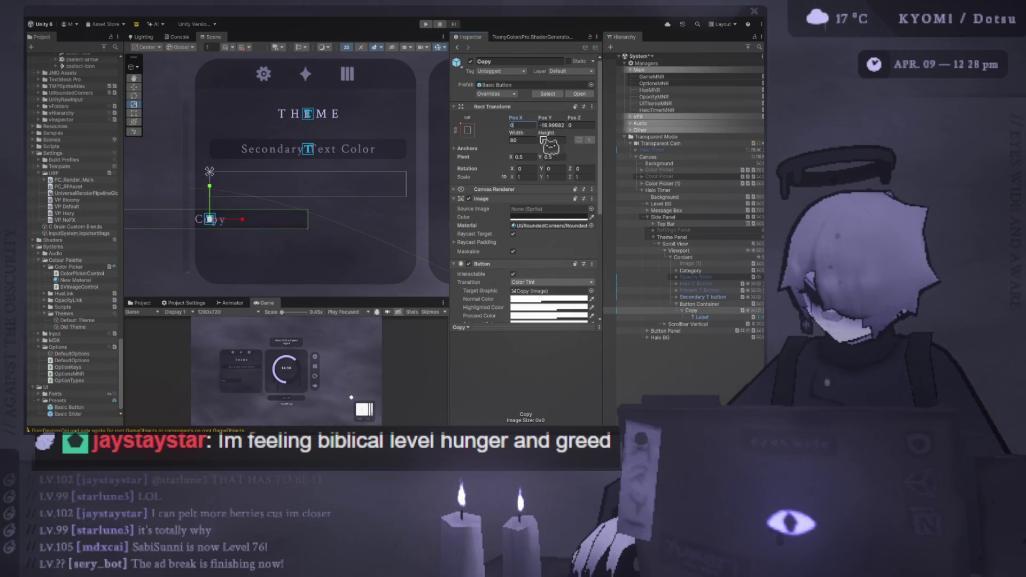
{"action": "key", "text": "Tab"}
{"action": "type", "text": "0"}
{"action": "key", "text": "Return"}
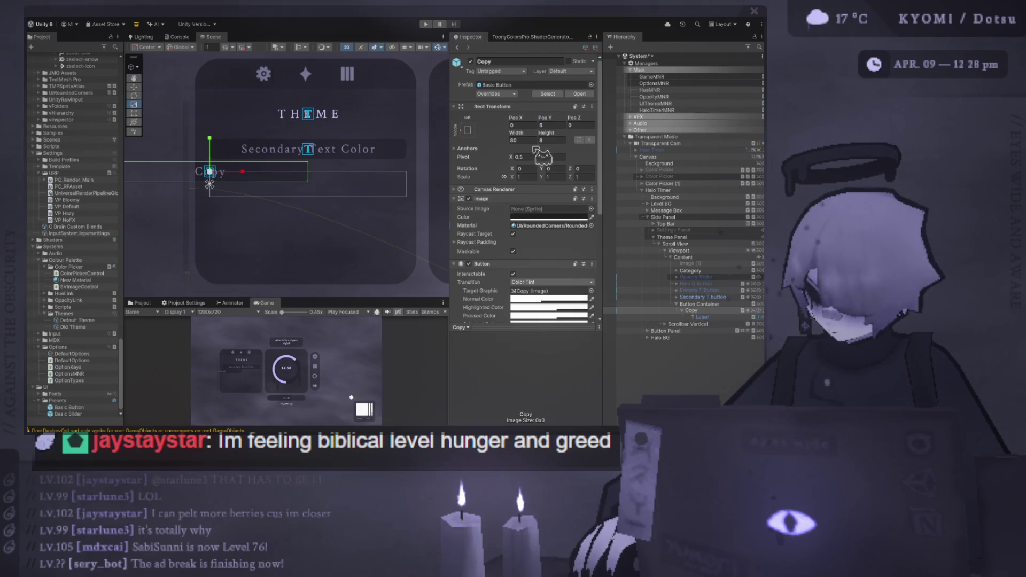
{"action": "left_click_drag", "start_coordinate": [556, 124], "coordinate": [554, 124]}
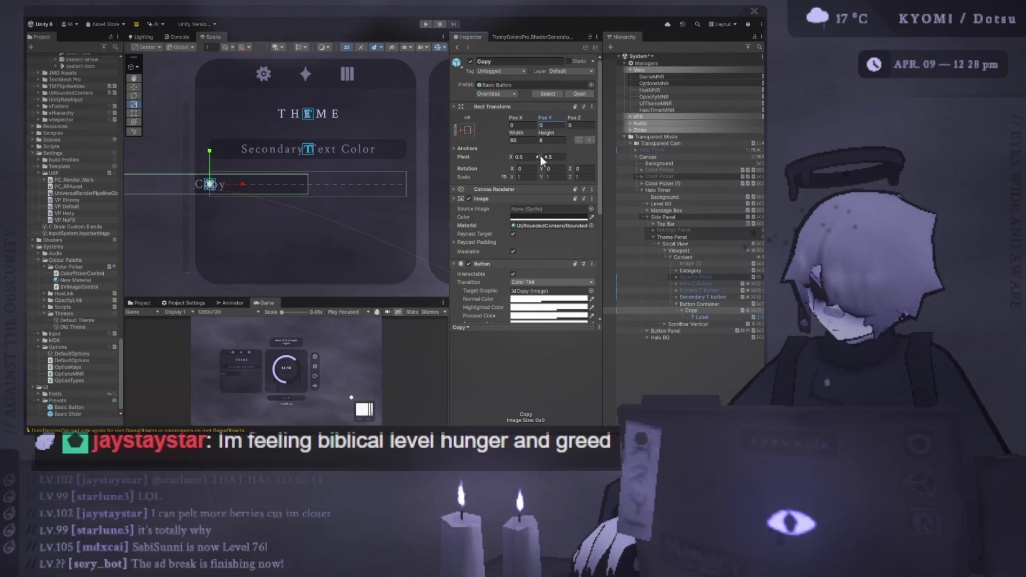
{"action": "type", "text": "20"}
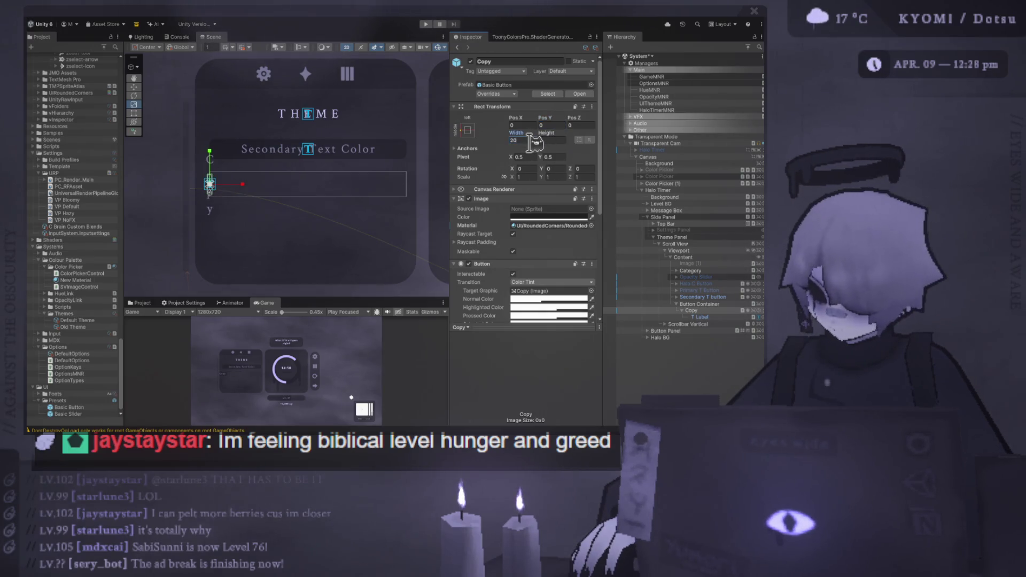
{"action": "key", "text": "BackSpace"}
{"action": "key", "text": "BackSpace"}
{"action": "type", "text": "30"}
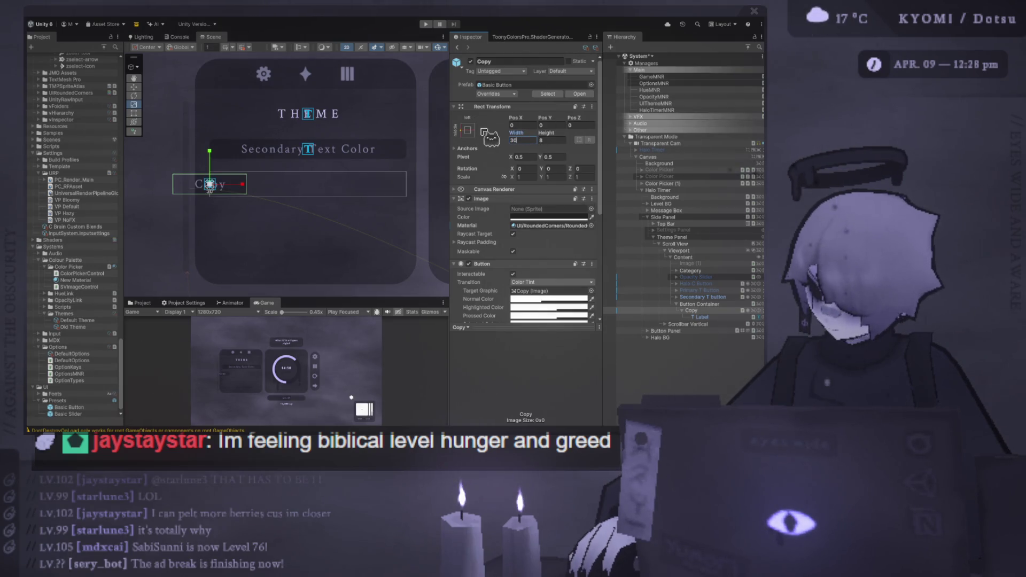
{"action": "type", "text": "0"}
{"action": "key", "text": "Return"}
Step: Set the Copy button's Pos X to 8 and check its text label
{"action": "left_click", "coordinate": [551, 125]}
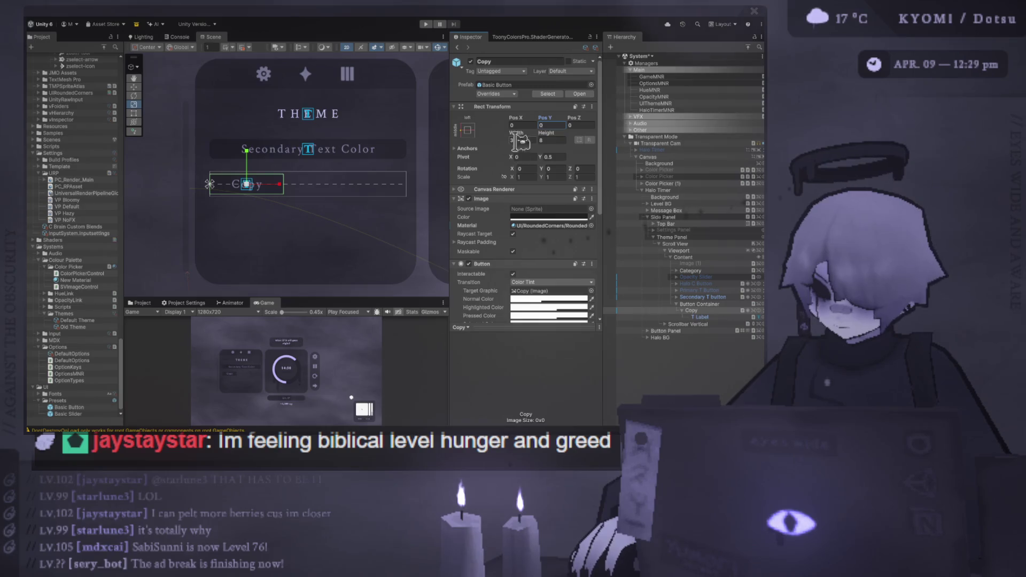
{"action": "left_click", "coordinate": [530, 125]}
{"action": "type", "text": "4"}
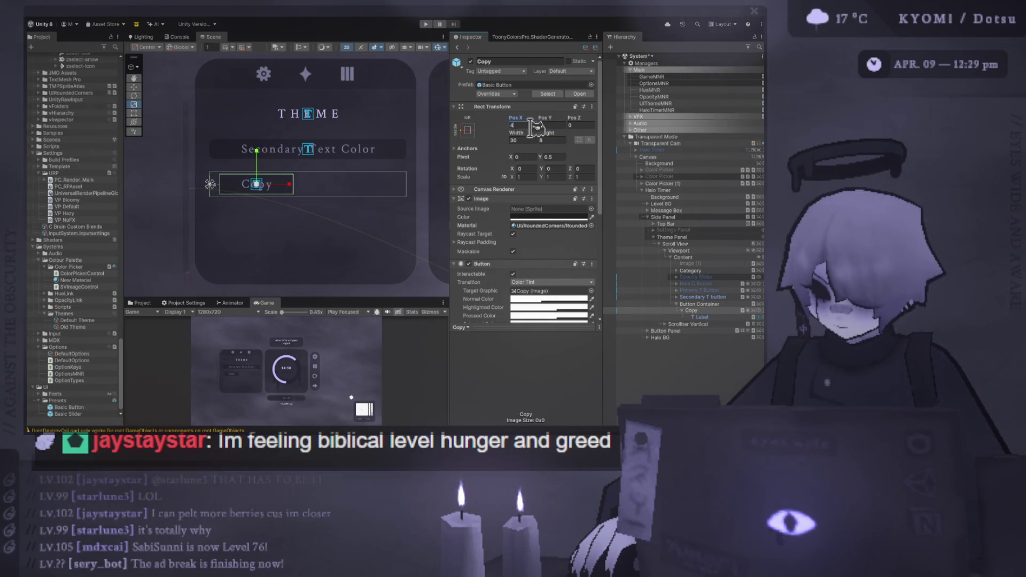
{"action": "key", "text": "BackSpace"}
{"action": "type", "text": "8"}
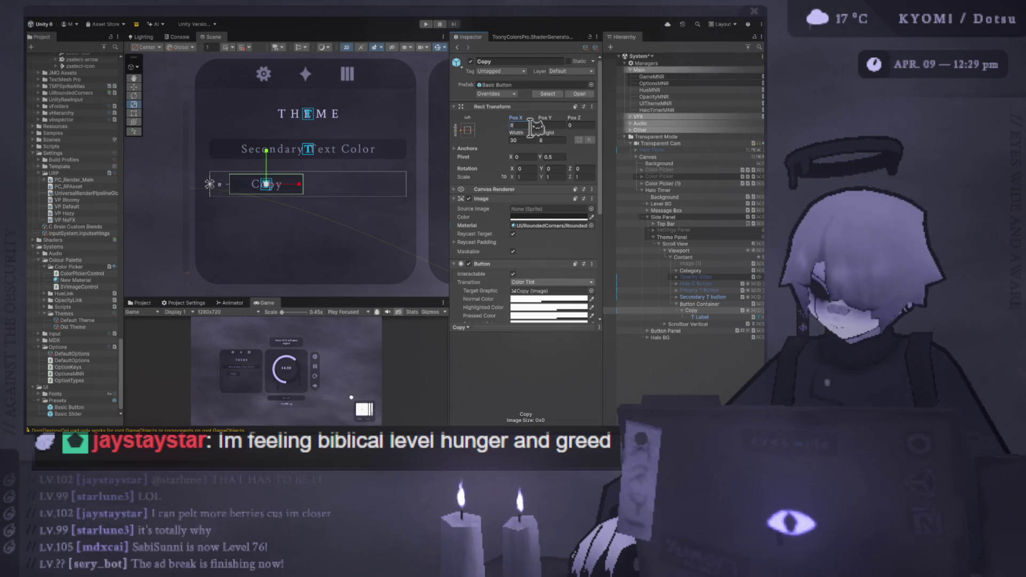
{"action": "left_click", "coordinate": [691, 316]}
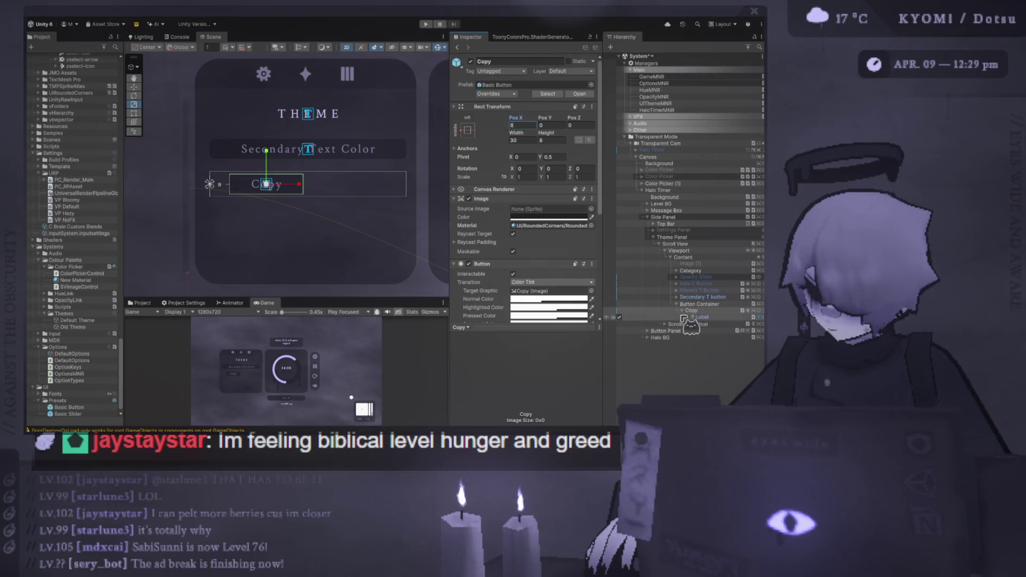
{"action": "left_click", "coordinate": [691, 311]}
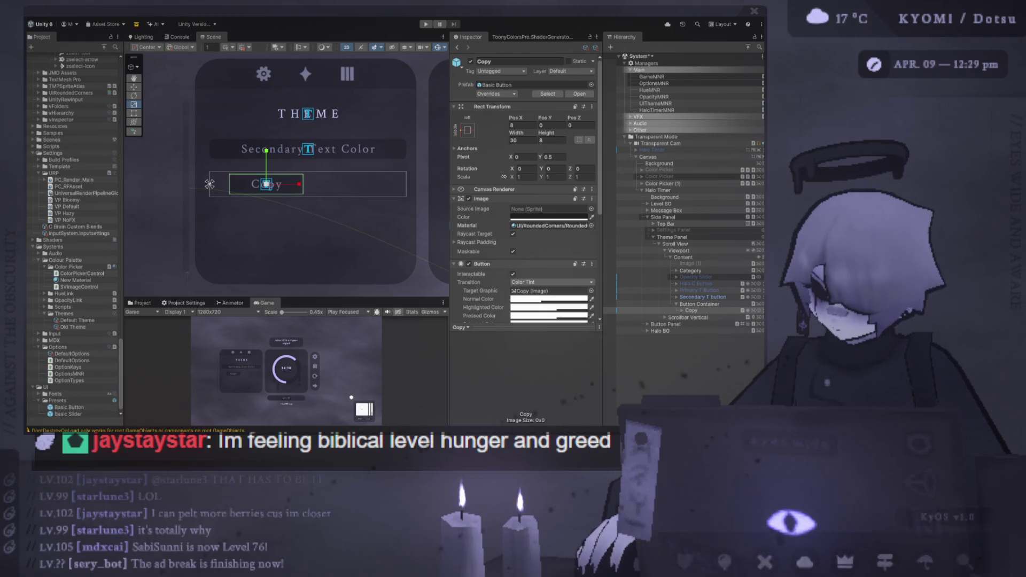
Step: Extend the Inspector to show all colour tint rows and view Halo BG's image properties
{"action": "left_click_drag", "start_coordinate": [548, 330], "coordinate": [548, 354]}
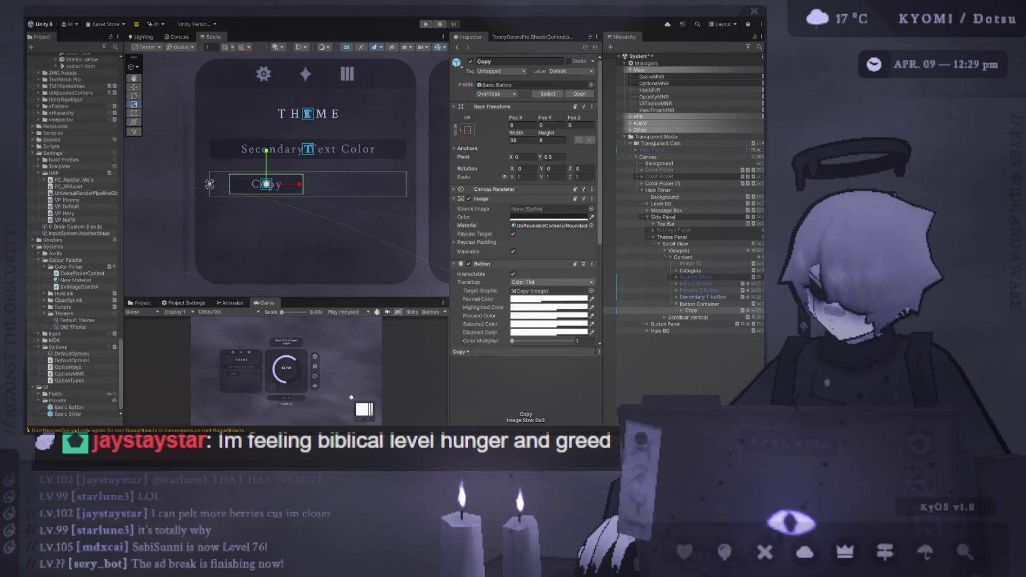
{"action": "left_click", "coordinate": [705, 318]}
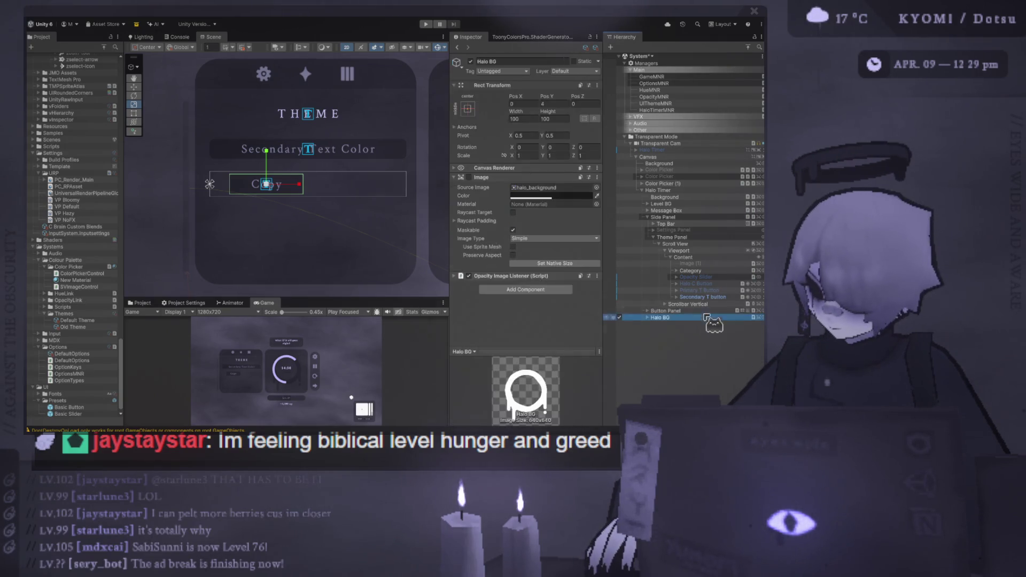
{"action": "left_click", "coordinate": [677, 297]}
{"action": "left_click", "coordinate": [695, 304]}
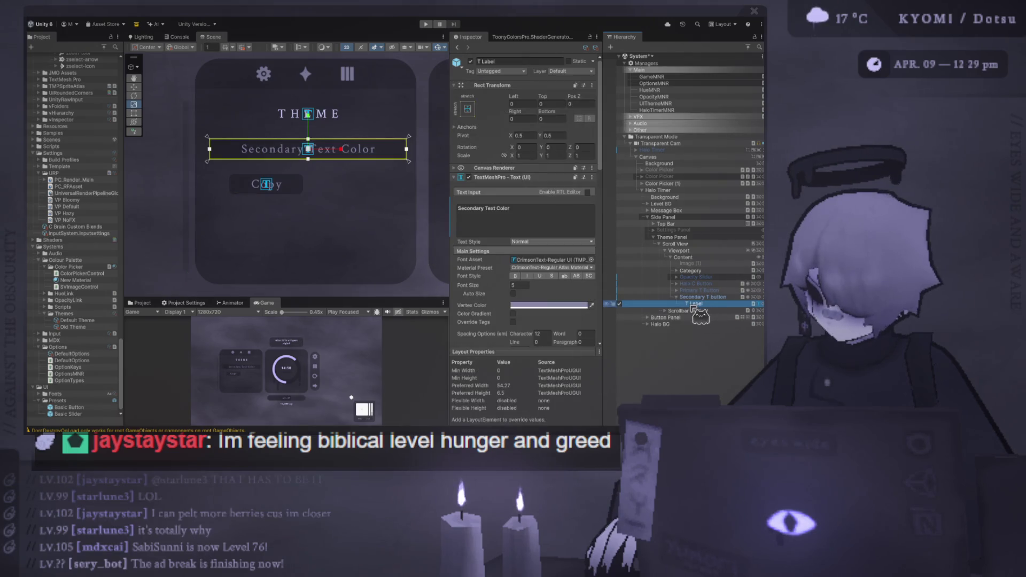
{"action": "left_click", "coordinate": [698, 297]}
{"action": "left_click", "coordinate": [694, 304]}
{"action": "left_click", "coordinate": [693, 297]}
{"action": "left_click", "coordinate": [689, 304]}
{"action": "left_click", "coordinate": [687, 298]}
{"action": "left_click", "coordinate": [677, 297]}
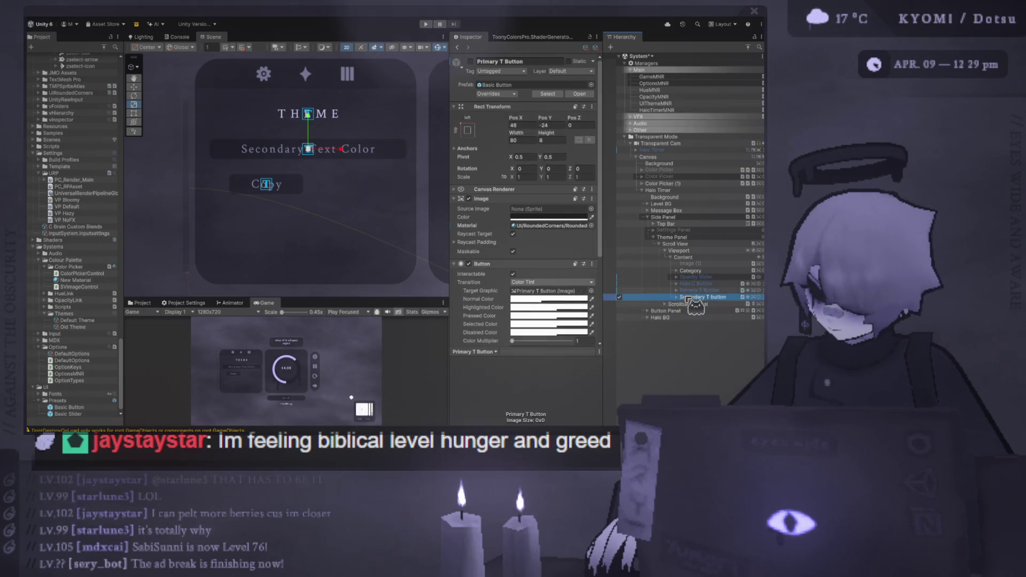
{"action": "left_click", "coordinate": [676, 297]}
{"action": "left_click_drag", "start_coordinate": [690, 304], "coordinate": [698, 281]}
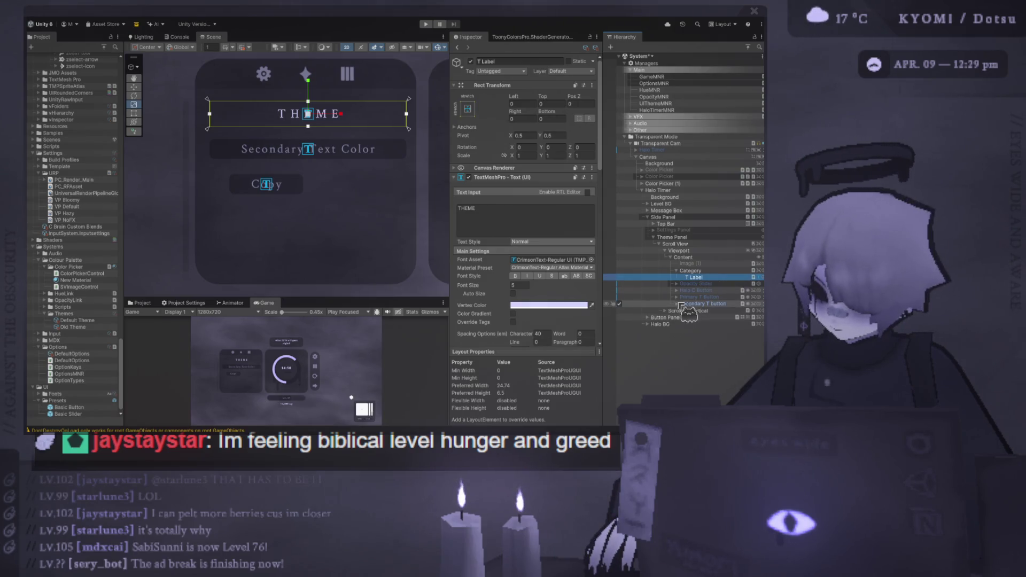
{"action": "left_click", "coordinate": [692, 311]}
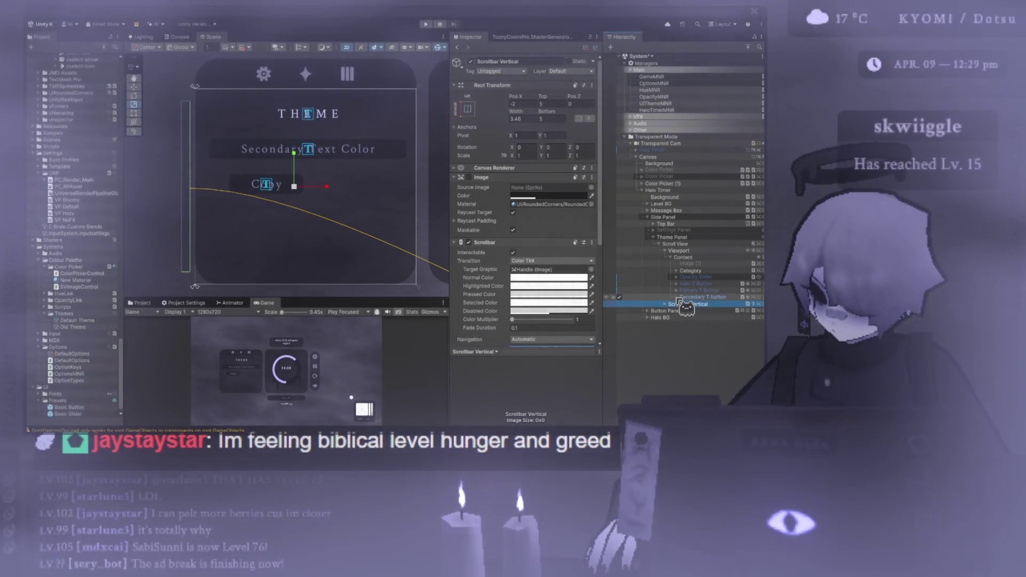
Step: Inspect the Secondary T, Primary T, Copy and Scrollbar Vertical entries in the Hierarchy
{"action": "left_click", "coordinate": [687, 297]}
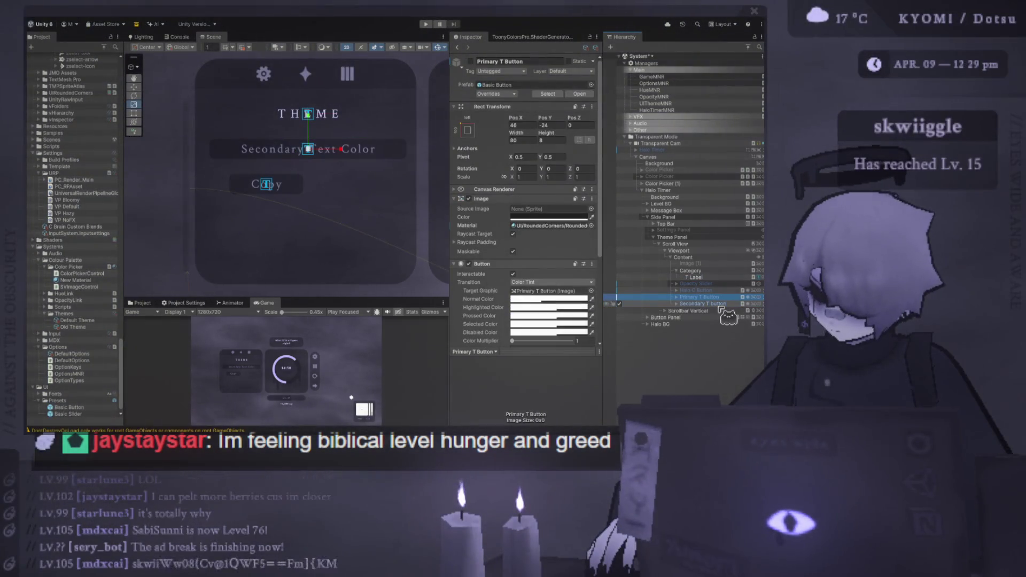
{"action": "key", "text": "Right"}
{"action": "key", "text": "Down"}
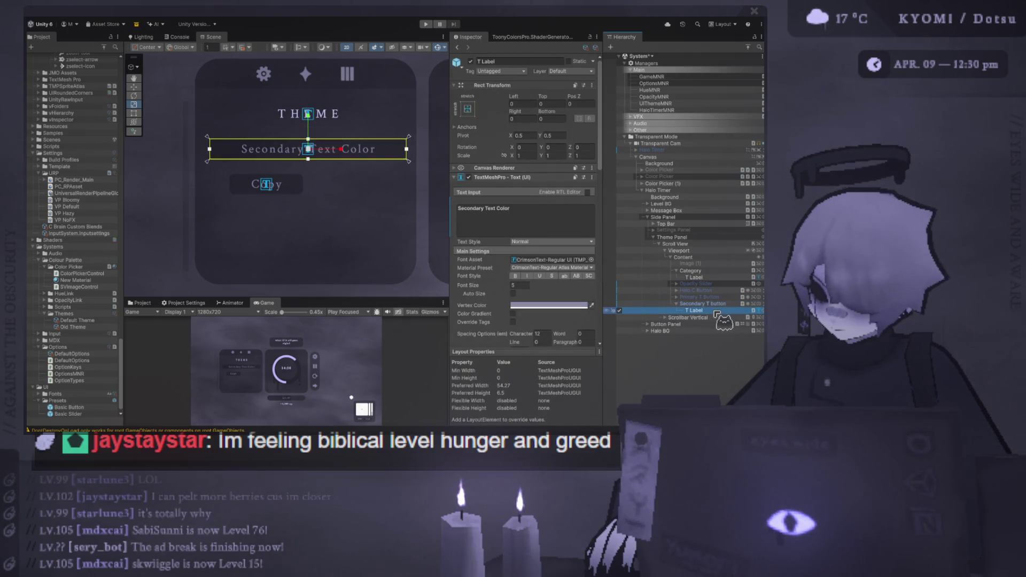
{"action": "left_click", "coordinate": [695, 297]}
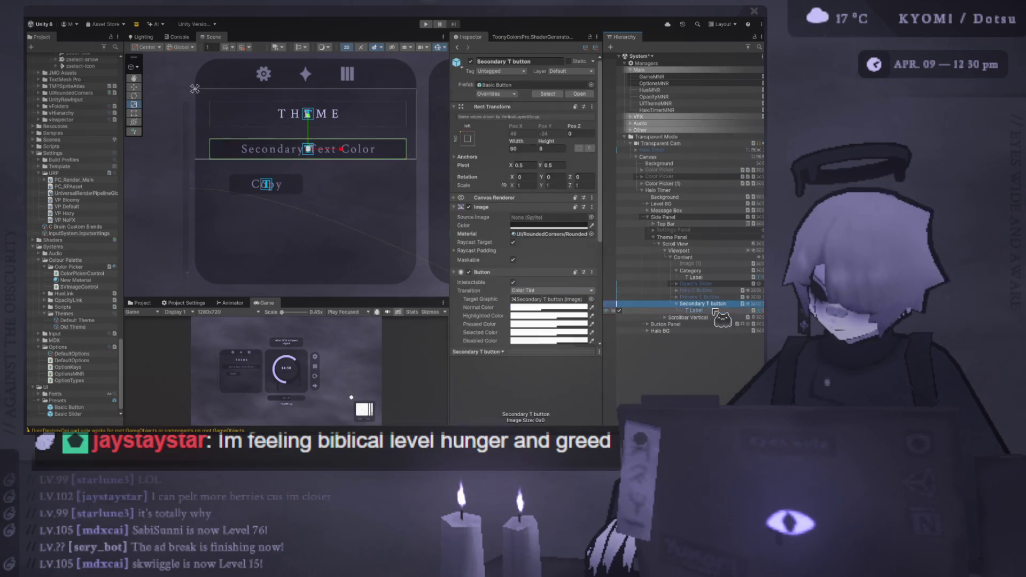
{"action": "left_click", "coordinate": [269, 185]}
{"action": "left_click", "coordinate": [676, 337]}
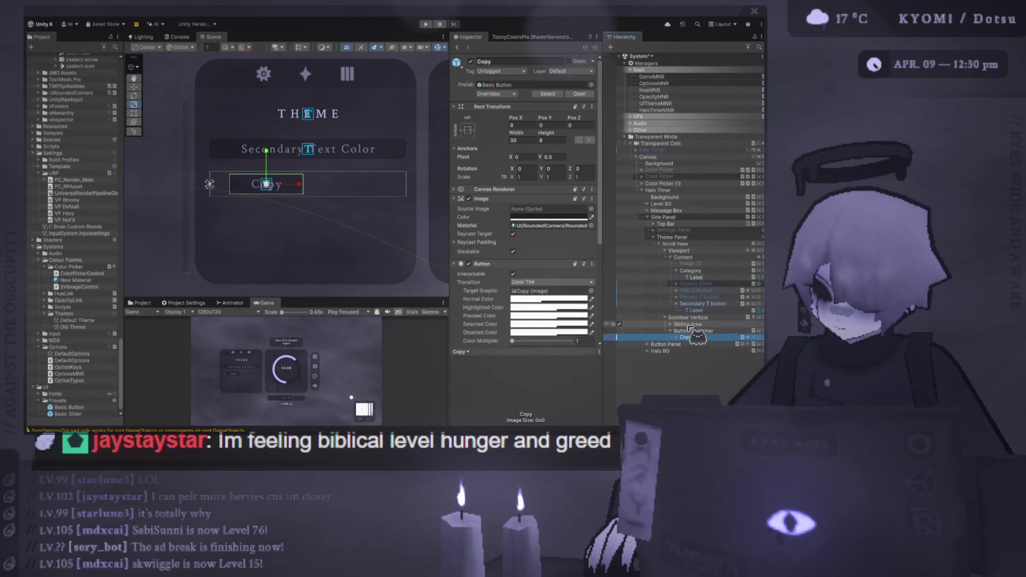
{"action": "left_click", "coordinate": [689, 318]}
Step: Undo twice to move Button Container out of Scrollbar Vertical, then select it and Copy
{"action": "key", "text": "ctrl+z"}
{"action": "key", "text": "ctrl+z"}
{"action": "key", "text": "ctrl+z"}
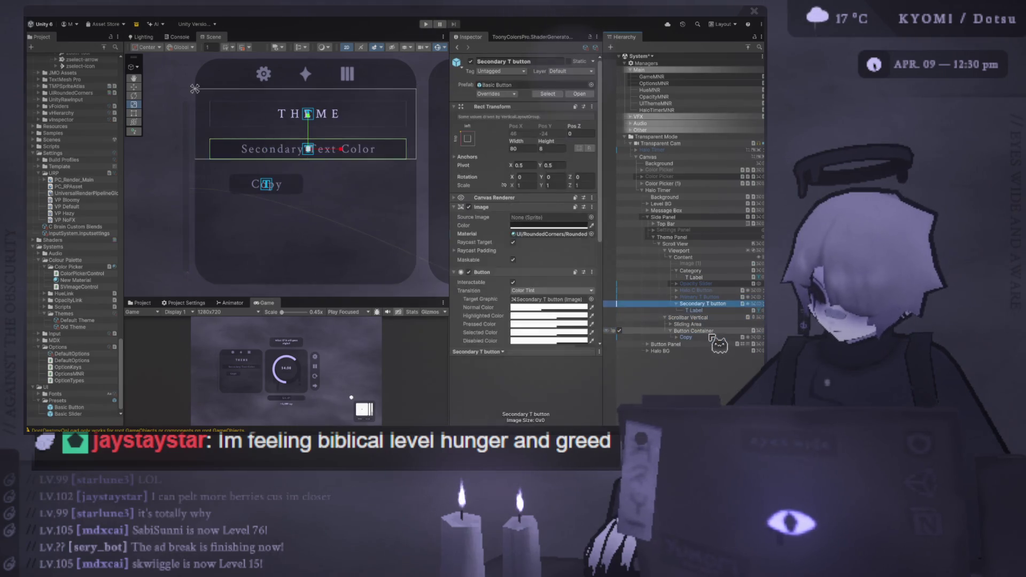
{"action": "key", "text": "ctrl+z"}
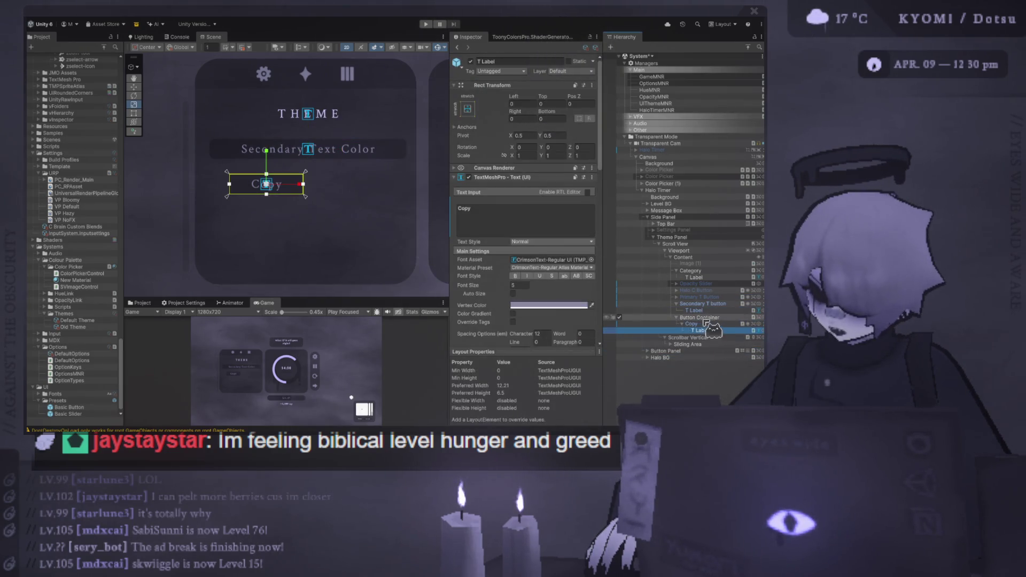
{"action": "left_click", "coordinate": [711, 319]}
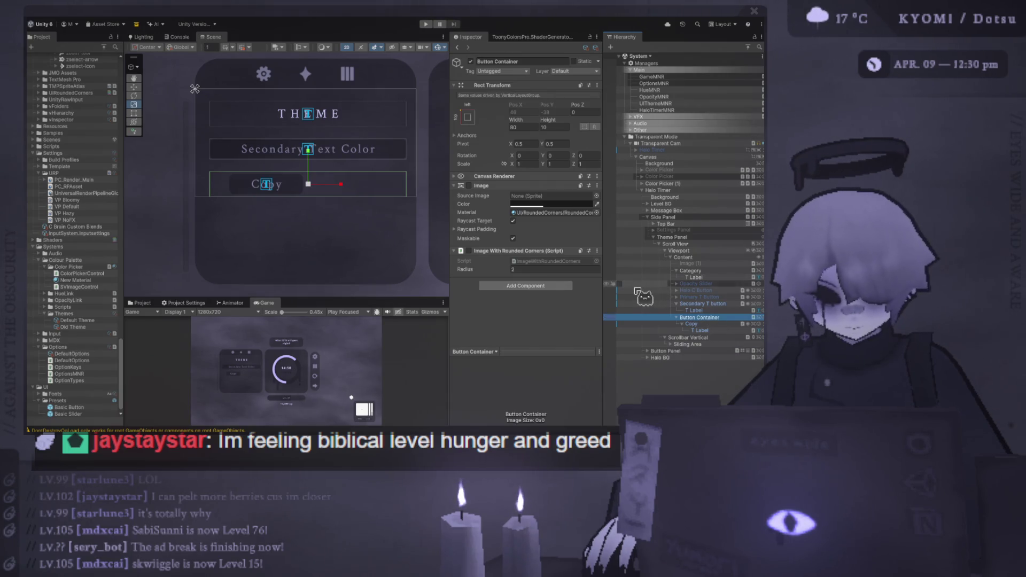
{"action": "left_click", "coordinate": [707, 324]}
{"action": "left_click", "coordinate": [711, 330]}
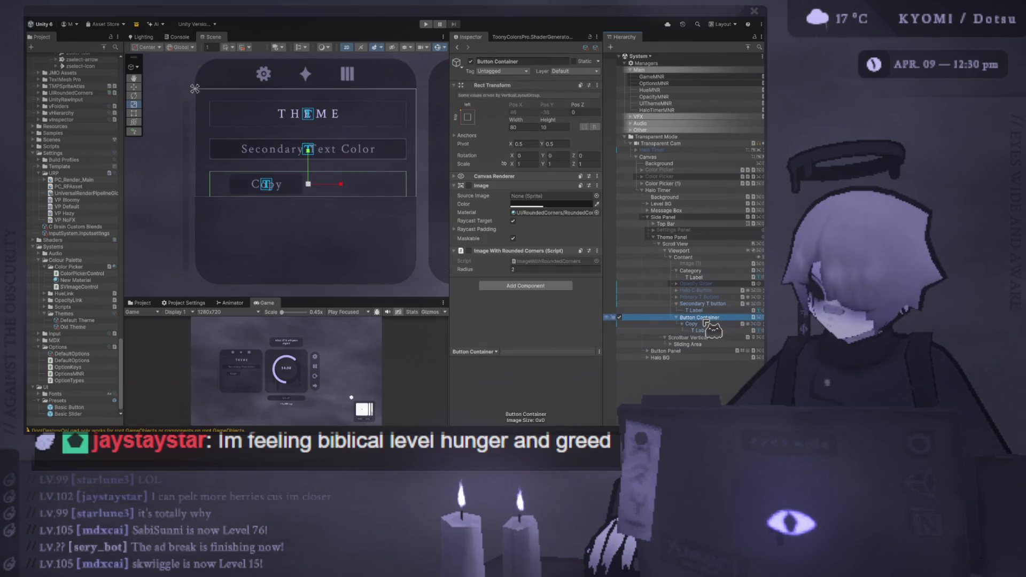
Step: Duplicate the Copy button and anchor the duplicate right-middle with pivot X 1
{"action": "left_click", "coordinate": [706, 324]}
{"action": "key", "text": "ctrl+d"}
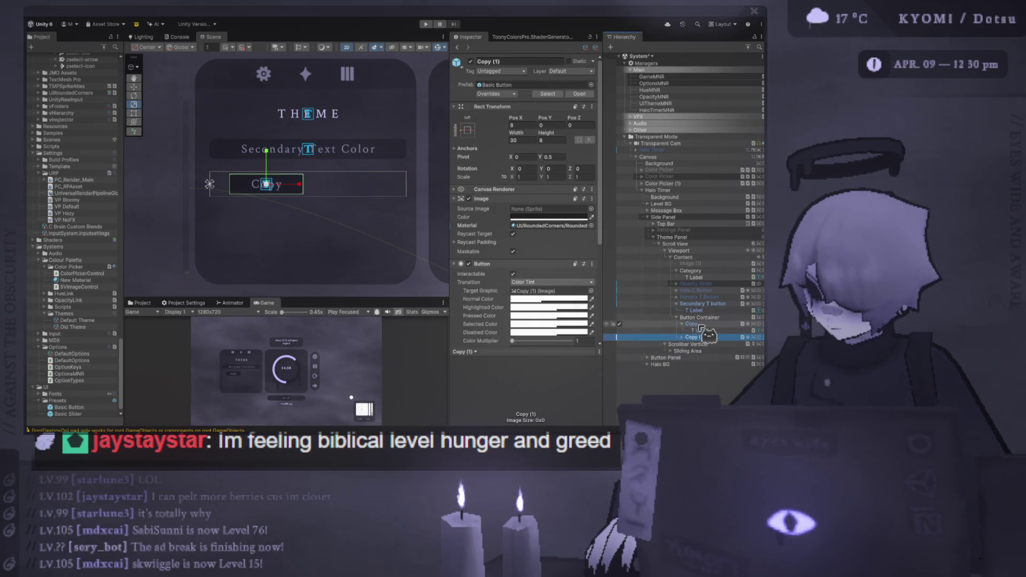
{"action": "left_click", "coordinate": [471, 132]}
{"action": "left_click", "coordinate": [545, 216]}
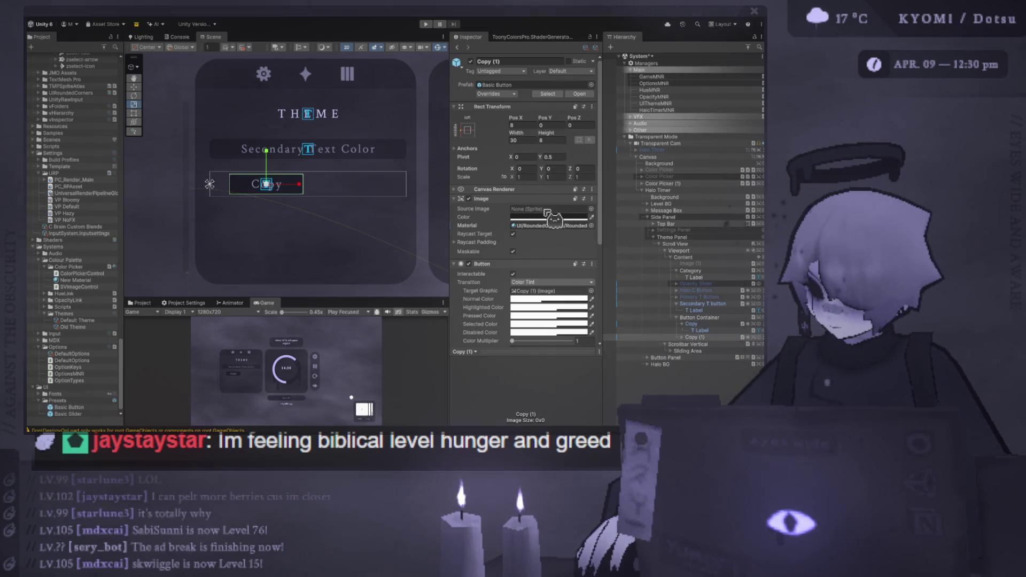
{"action": "left_click", "coordinate": [534, 125]}
{"action": "type", "text": "8"}
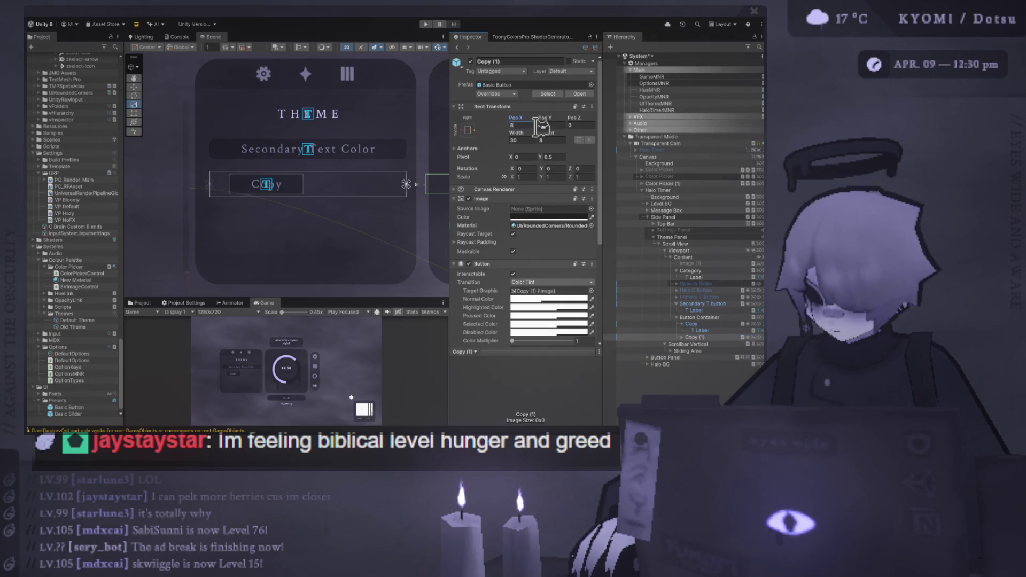
{"action": "left_click", "coordinate": [534, 157]}
{"action": "type", "text": "1"}
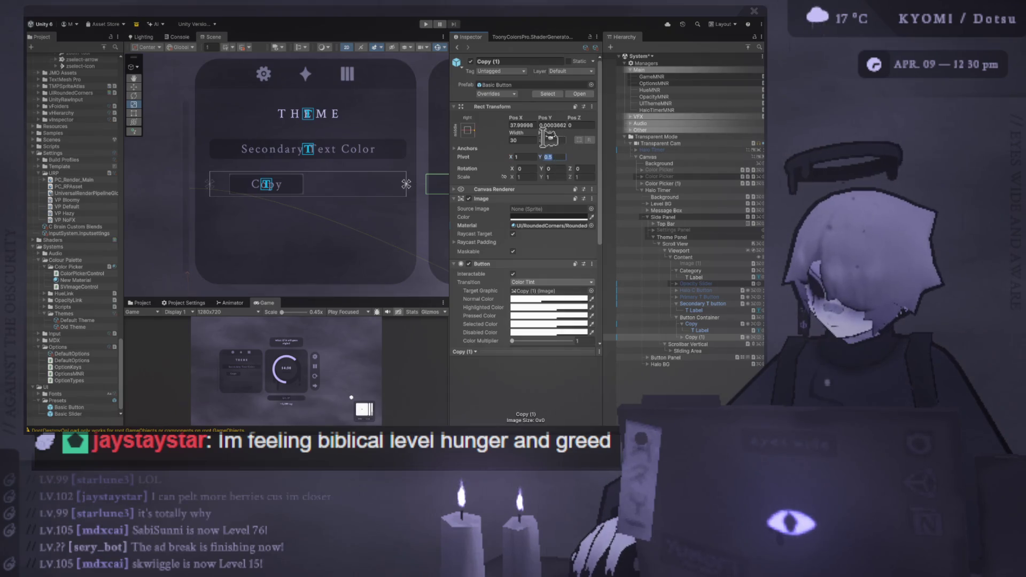
{"action": "left_click", "coordinate": [534, 125]}
{"action": "type", "text": "8"}
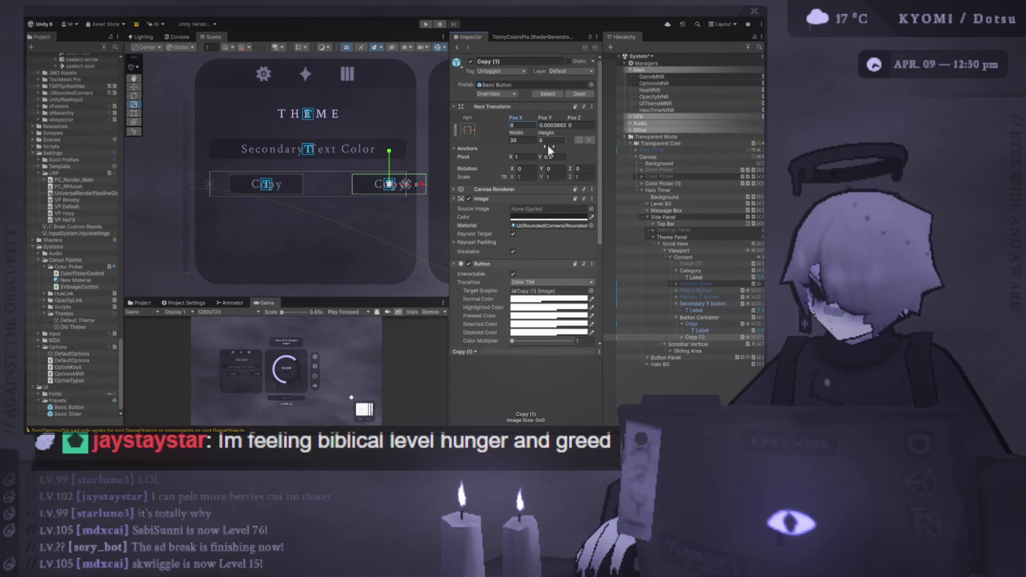
Step: On Copy (1), try pivot X 0 and reset Pos X and Pos Y to 0
{"action": "left_click_drag", "start_coordinate": [705, 328], "coordinate": [711, 336]}
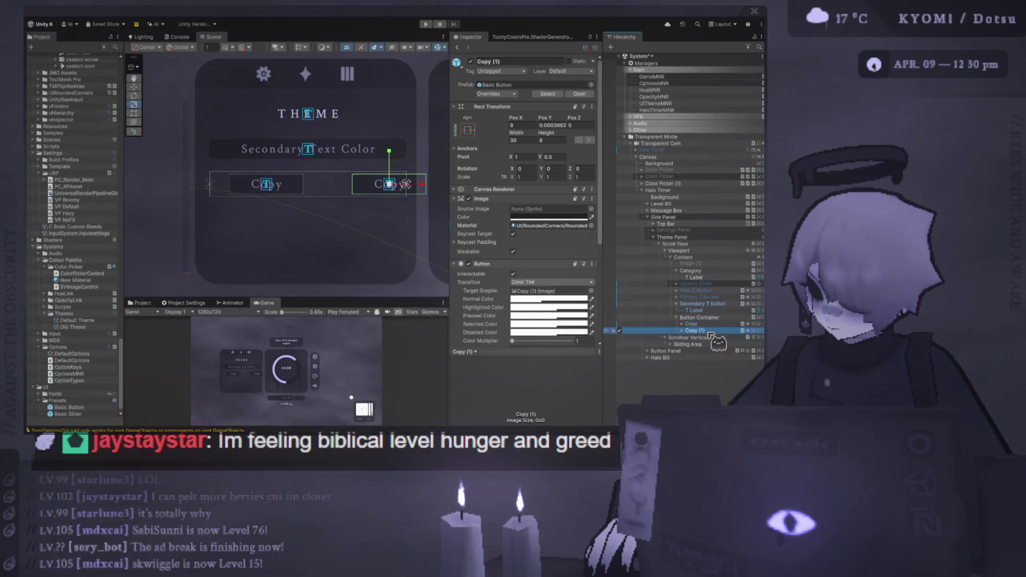
{"action": "left_click", "coordinate": [556, 125]}
{"action": "left_click", "coordinate": [529, 157]}
{"action": "type", "text": "0"}
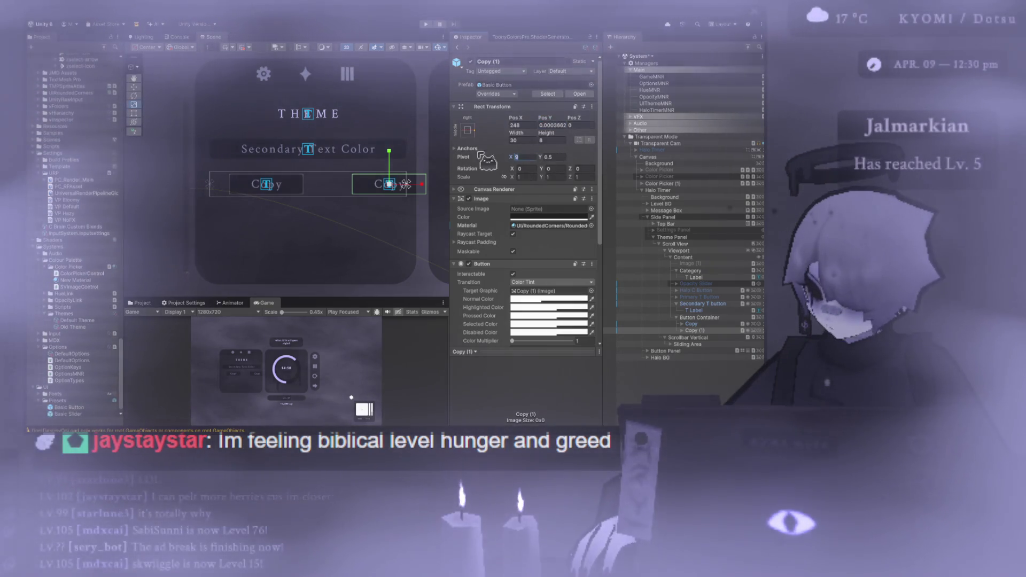
{"action": "left_click", "coordinate": [527, 125]}
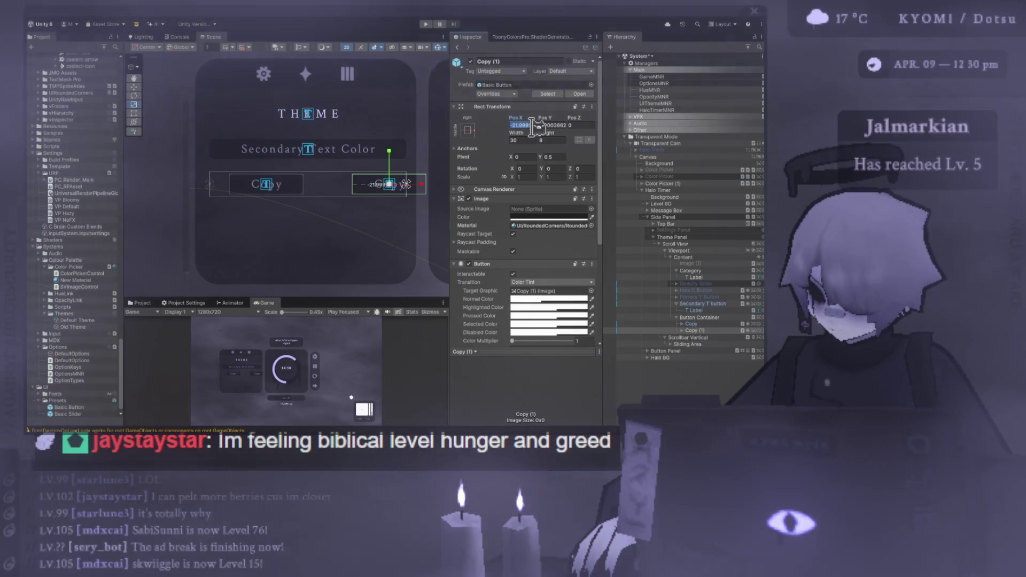
{"action": "type", "text": "-8"}
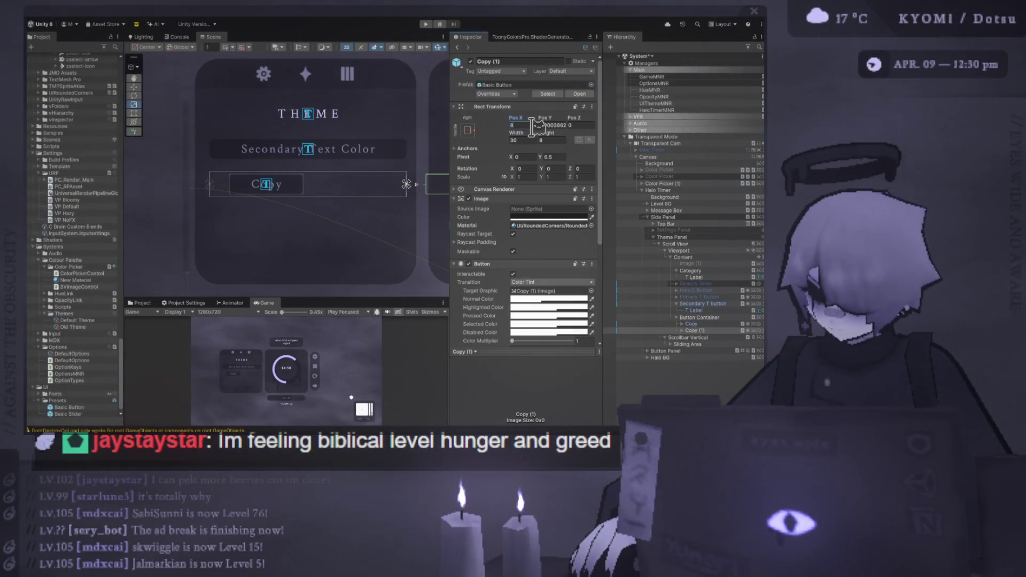
{"action": "key", "text": "BackSpace"}
{"action": "key", "text": "BackSpace"}
{"action": "type", "text": "0"}
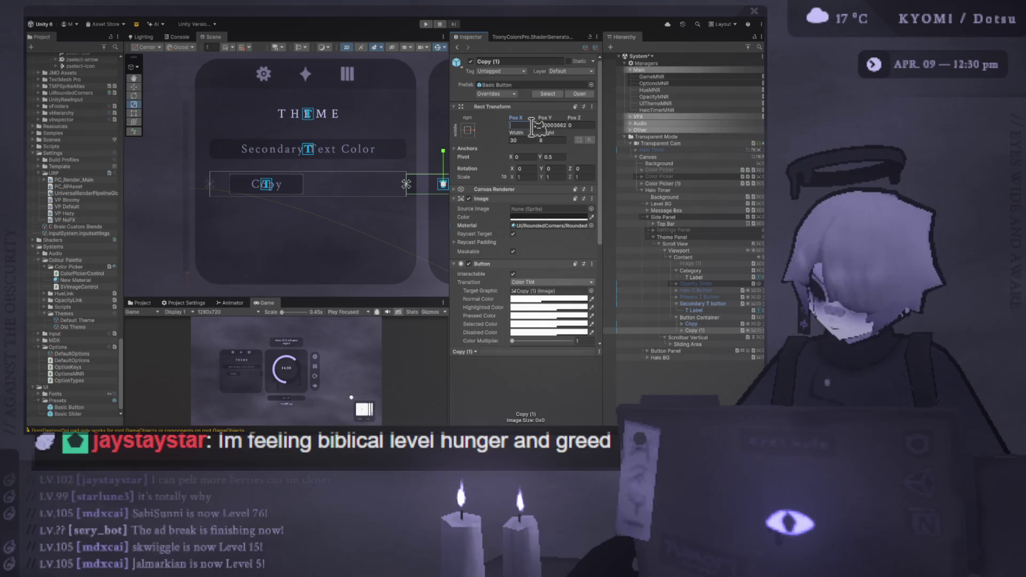
{"action": "key", "text": "Tab"}
{"action": "type", "text": "0"}
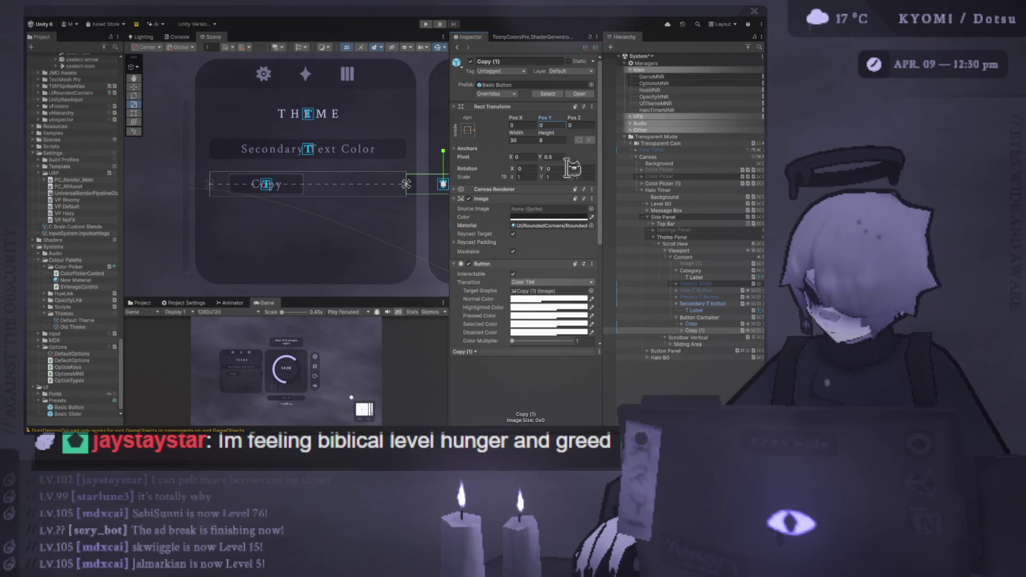
Step: Give Copy (1) pivot X 1, Pos Y 0 and Pos X -8
{"action": "left_click", "coordinate": [719, 324]}
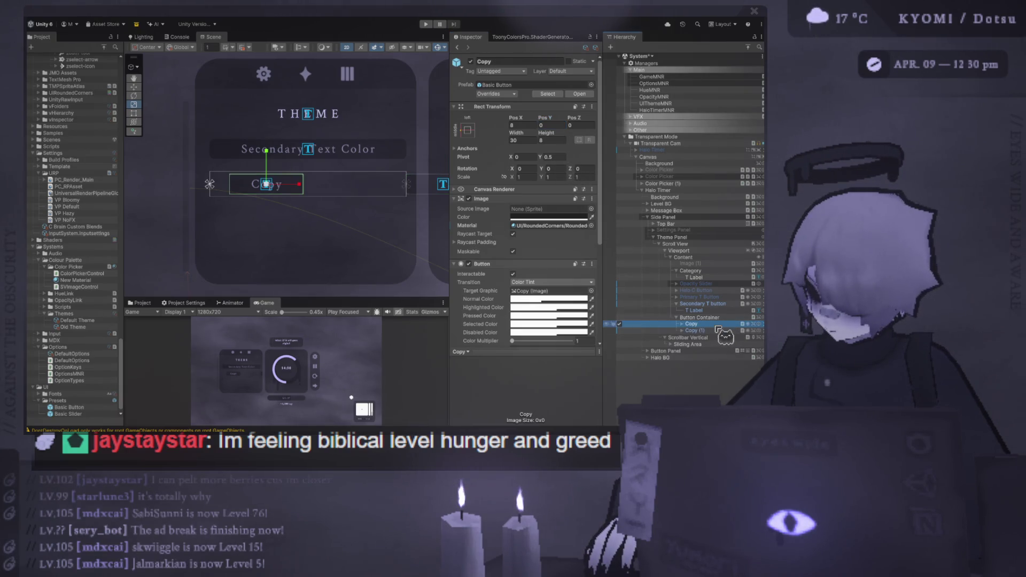
{"action": "left_click", "coordinate": [718, 331]}
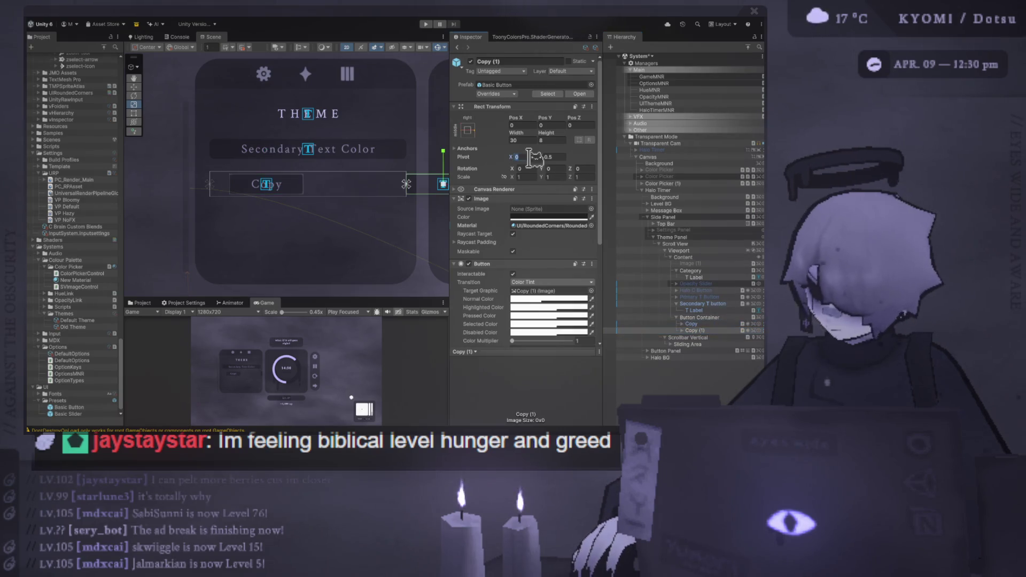
{"action": "type", "text": "1"}
{"action": "left_click", "coordinate": [545, 125]}
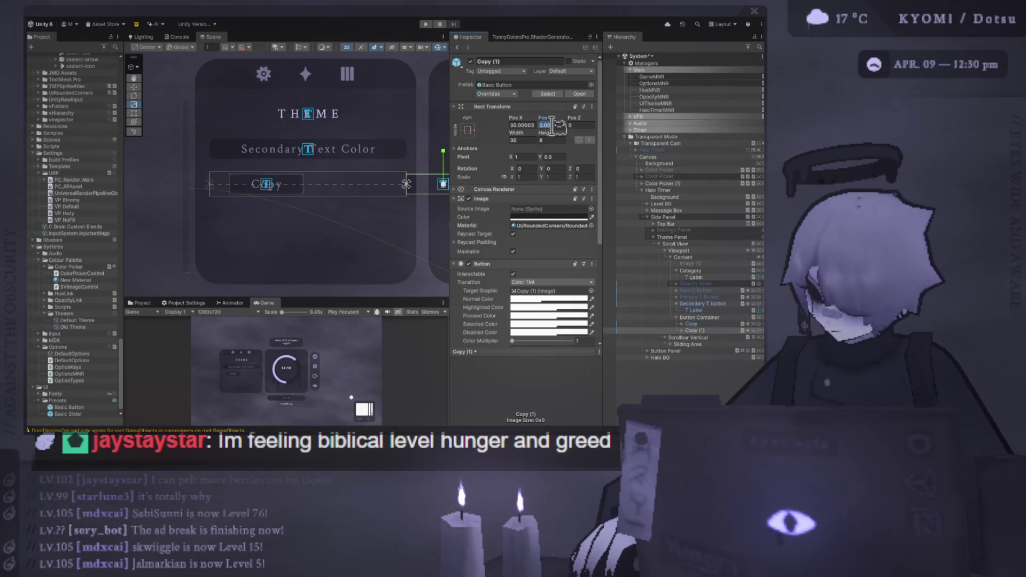
{"action": "type", "text": "0"}
{"action": "left_click", "coordinate": [521, 125]}
{"action": "type", "text": "0"}
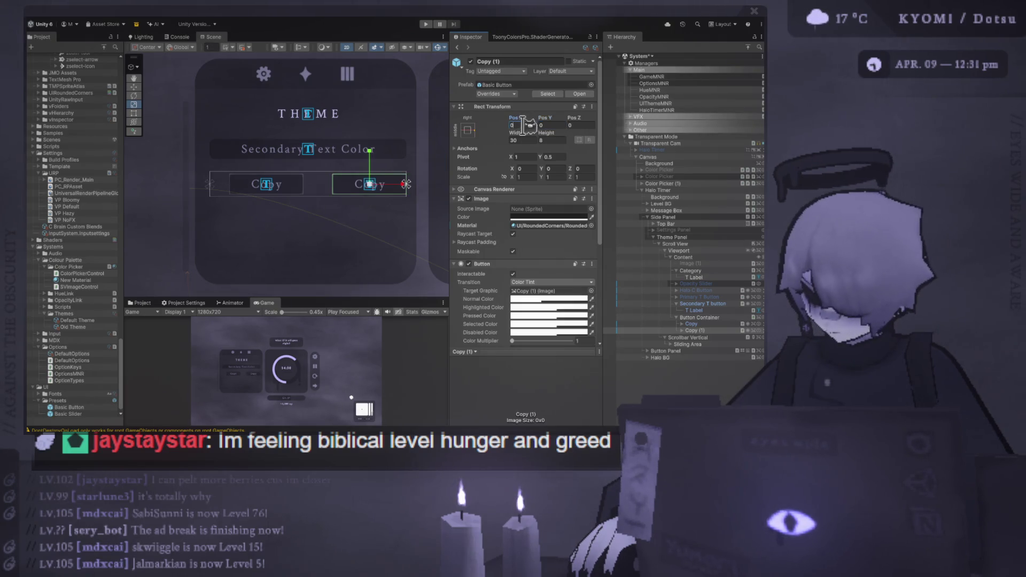
{"action": "type", "text": "-8"}
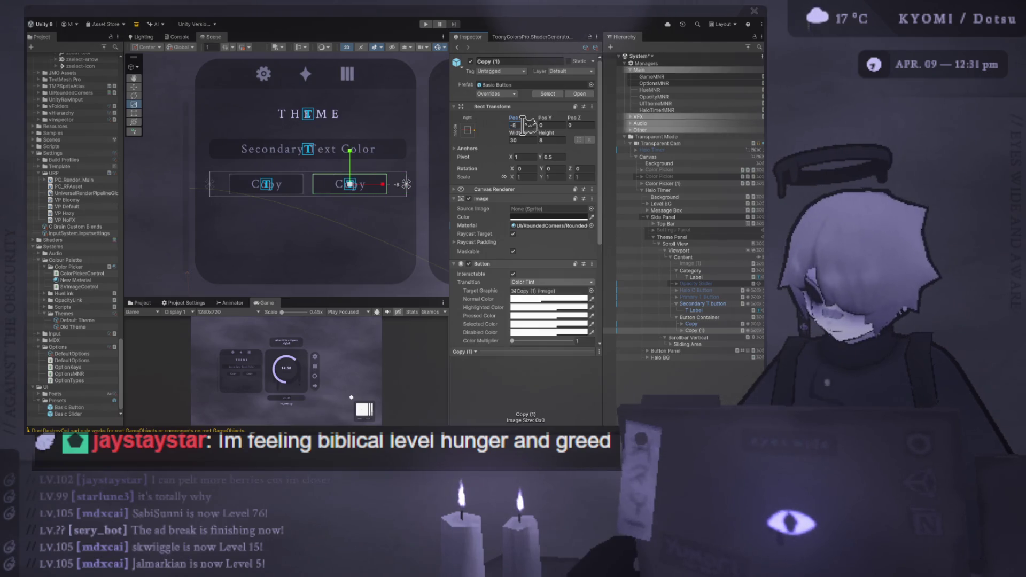
{"action": "left_click", "coordinate": [697, 330]}
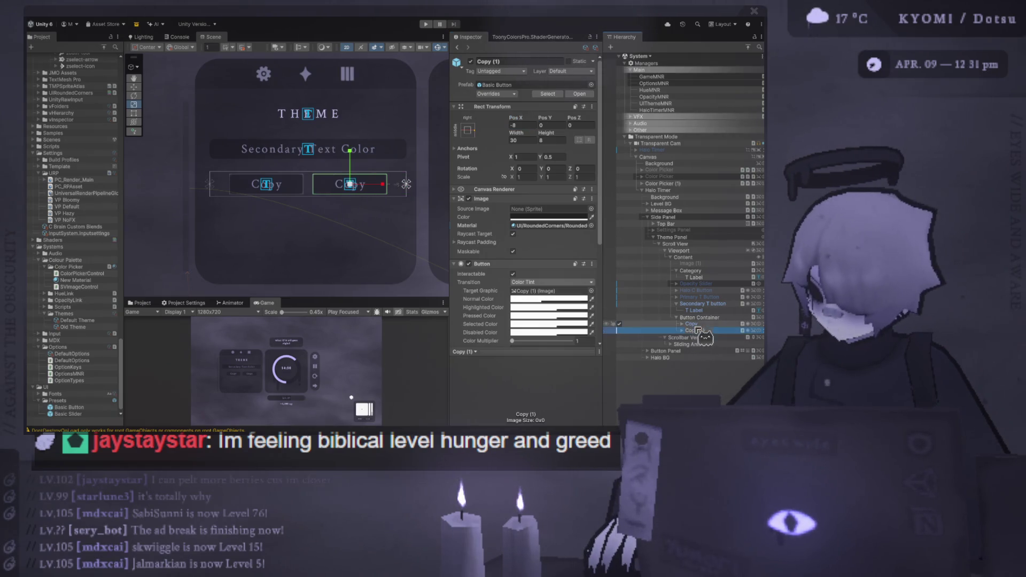
Step: Toggle the original Copy button off and on, then rename Copy (1) to Paste
{"action": "key", "text": "a"}
{"action": "key", "text": "e"}
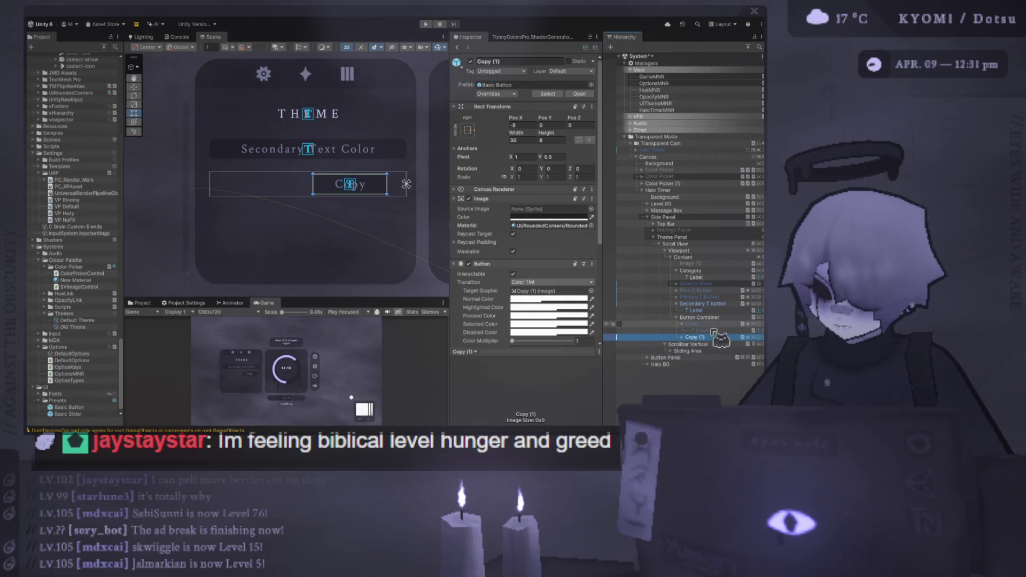
{"action": "key", "text": "a"}
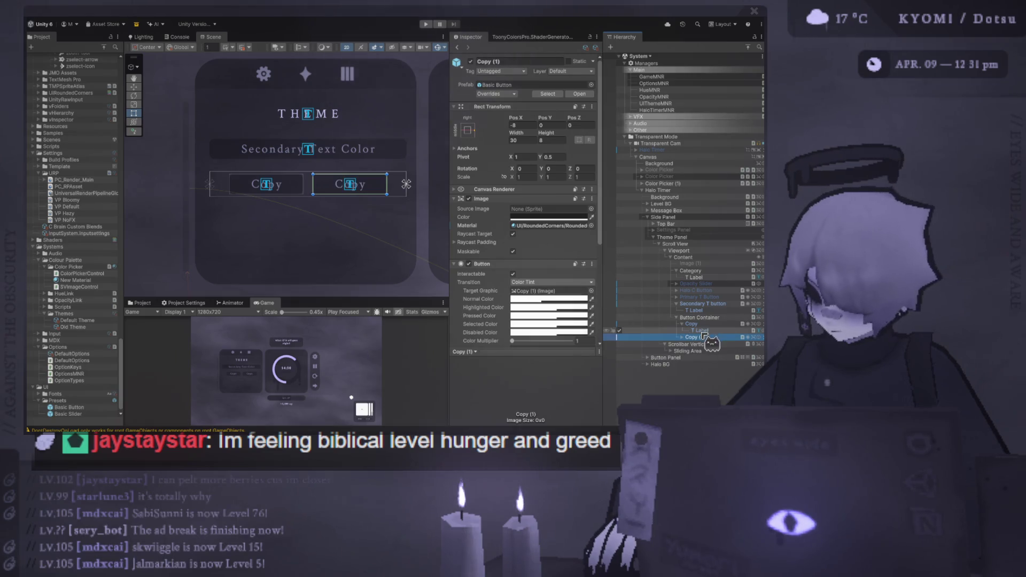
{"action": "key", "text": "F2"}
{"action": "type", "text": "Paste"}
{"action": "key", "text": "Return"}
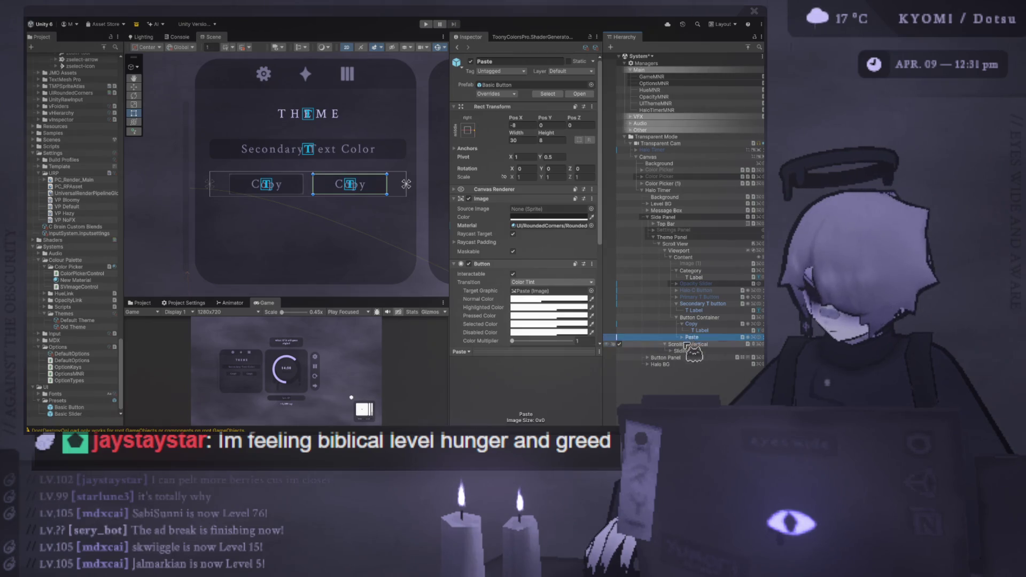
Step: Change the Paste button's label text to 'Paste' and hide the Secondary T button
{"action": "left_click", "coordinate": [687, 345]}
{"action": "left_click", "coordinate": [682, 337]}
{"action": "left_click", "coordinate": [701, 344]}
{"action": "left_click", "coordinate": [520, 209]}
{"action": "key", "text": "ctrl+a"}
{"action": "type", "text": "Paste"}
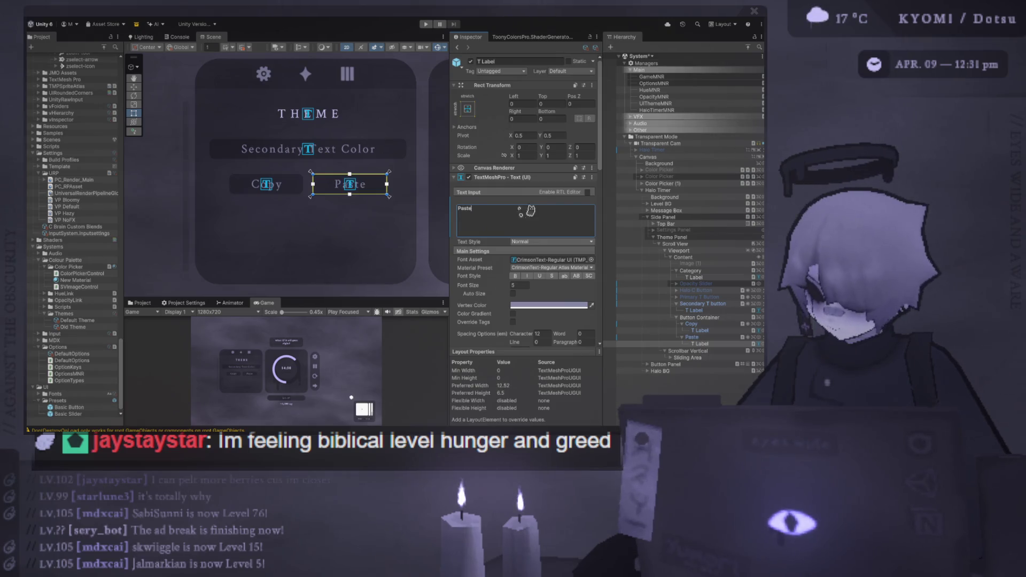
{"action": "key", "text": "Return"}
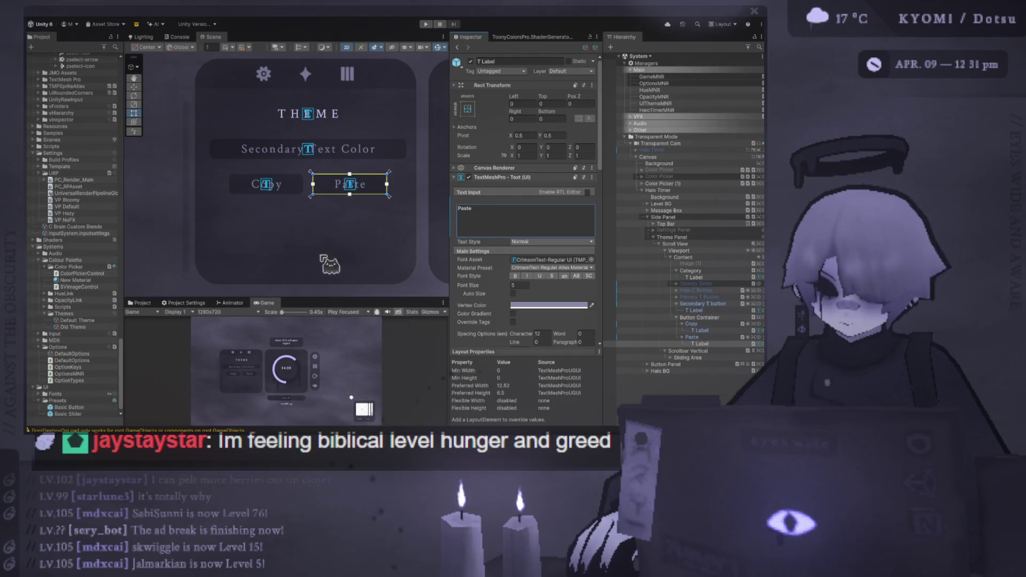
{"action": "mouse_move", "coordinate": [329, 298]}
{"action": "left_mouse_down"}
{"action": "mouse_move", "coordinate": [330, 100]}
{"action": "mouse_move", "coordinate": [330, 313]}
{"action": "left_mouse_up"}
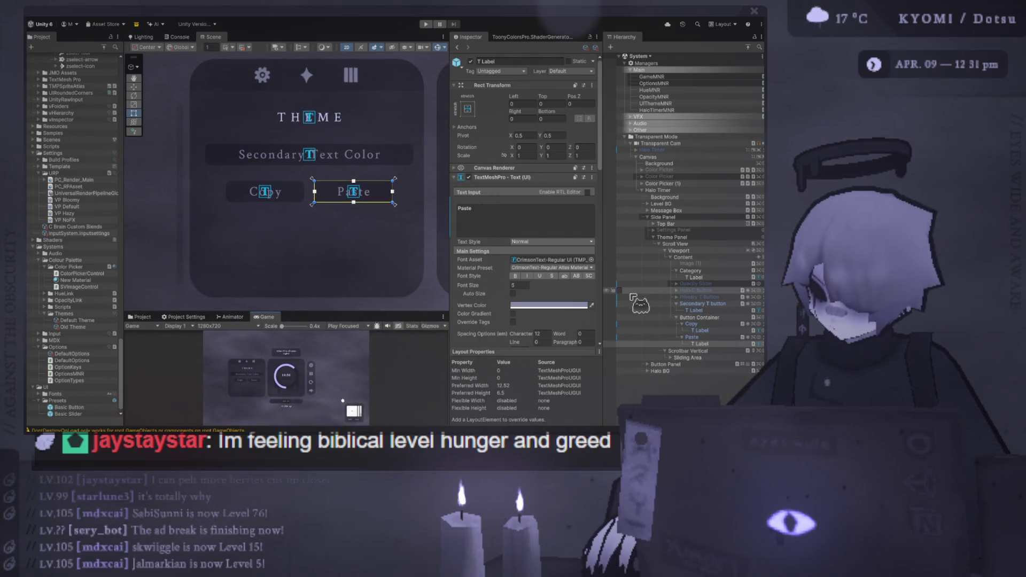
{"action": "left_click", "coordinate": [620, 304]}
Step: Re-enable Secondary T, Primary T, Halo C and Opacity Slider, save the scene, and start Play
{"action": "left_click", "coordinate": [619, 304]}
{"action": "left_click_drag", "start_coordinate": [619, 298], "coordinate": [619, 289]}
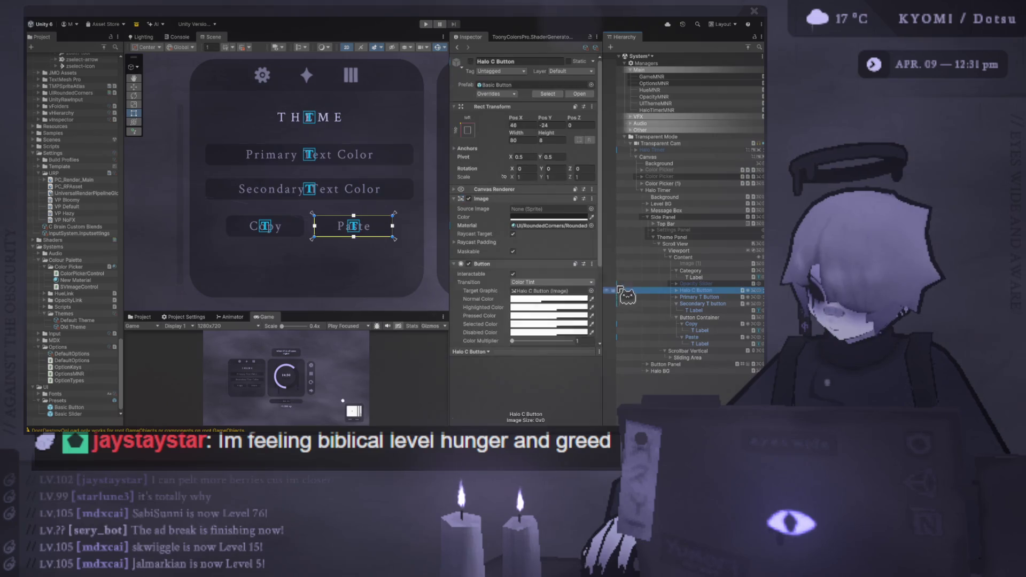
{"action": "left_click", "coordinate": [619, 290]}
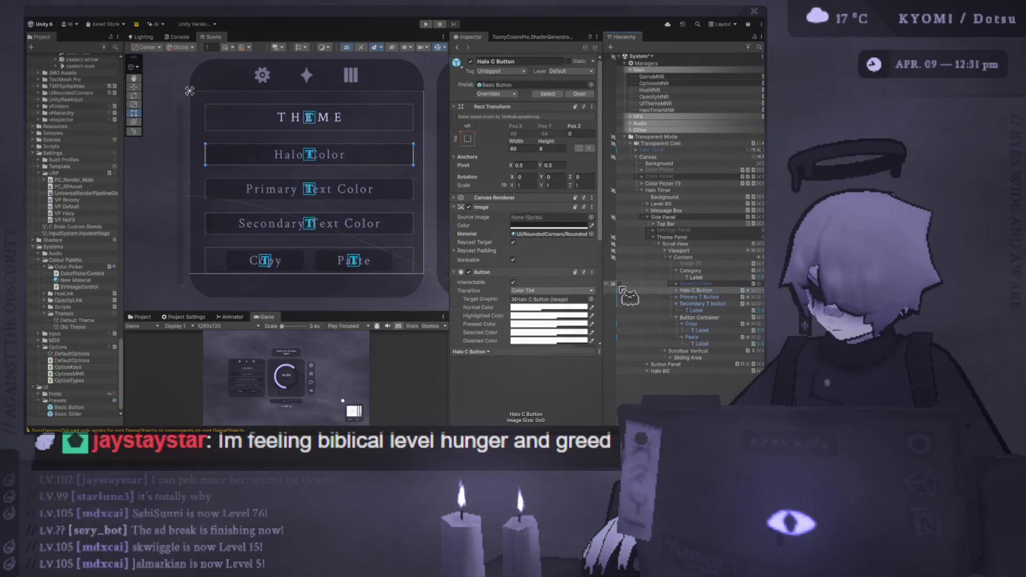
{"action": "left_click", "coordinate": [619, 284]}
{"action": "key", "text": "ctrl+s"}
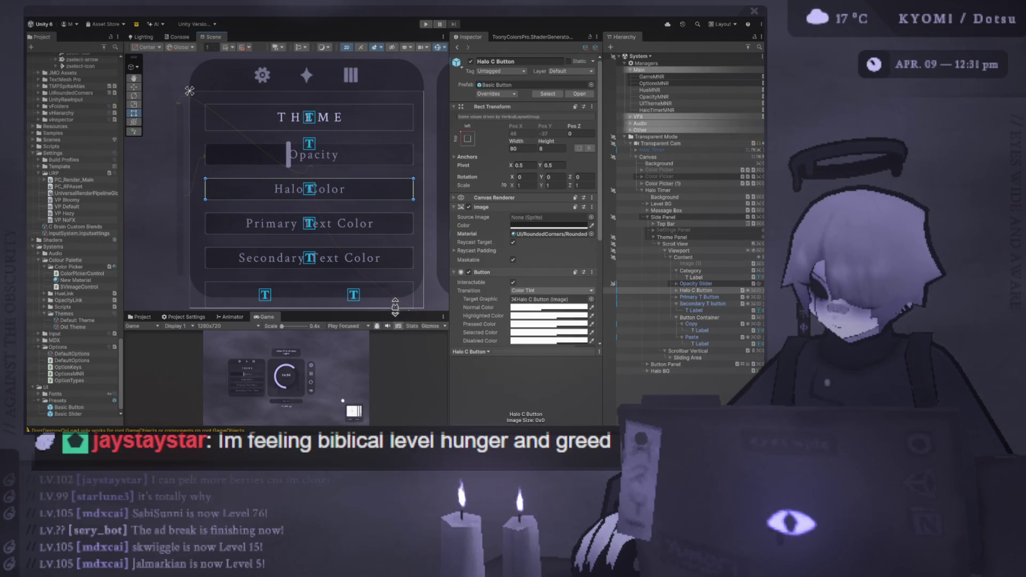
{"action": "left_click_drag", "start_coordinate": [395, 313], "coordinate": [401, 148]}
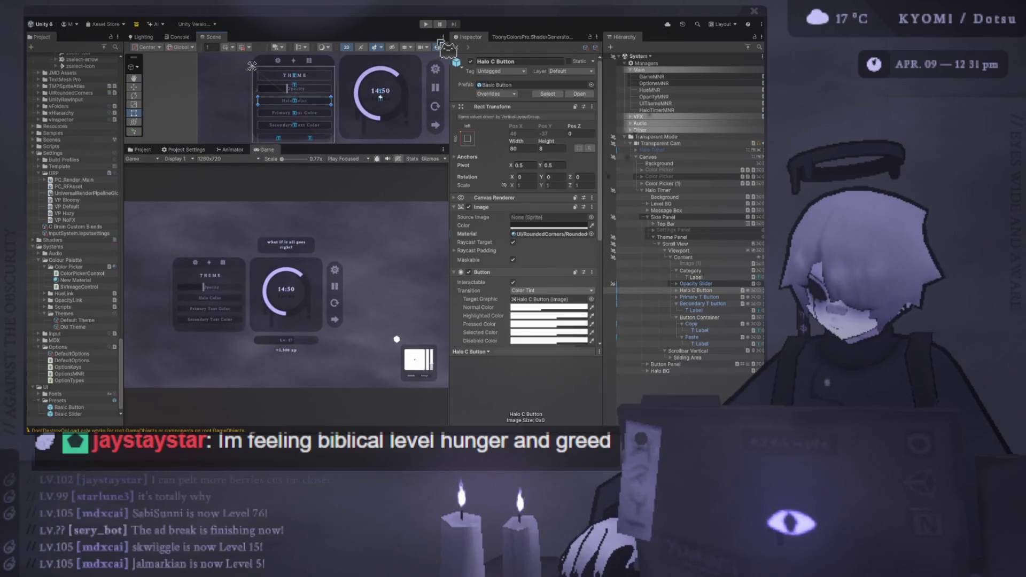
{"action": "left_click", "coordinate": [426, 24]}
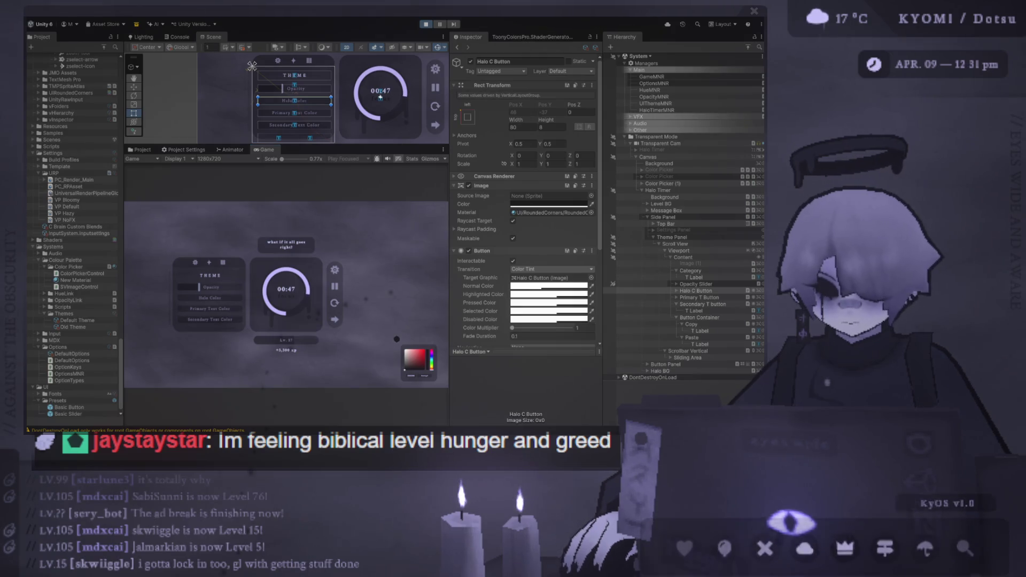
Step: Adjust the Game and Inspector panel widths, scroll the Theme panel, and maximize the Game view
{"action": "left_click_drag", "start_coordinate": [449, 240], "coordinate": [497, 240]}
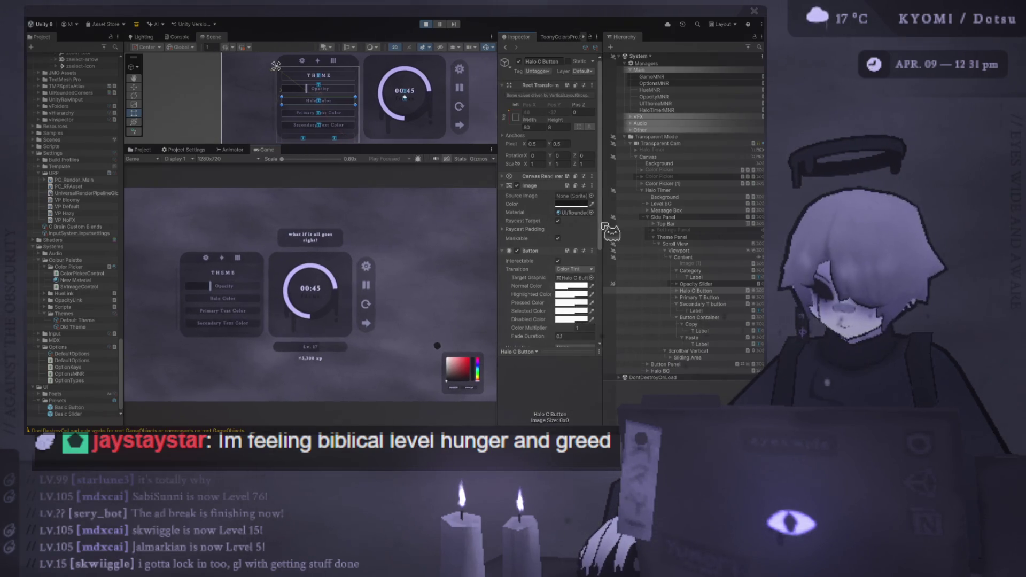
{"action": "left_click_drag", "start_coordinate": [611, 235], "coordinate": [614, 241]}
{"action": "left_click_drag", "start_coordinate": [496, 220], "coordinate": [482, 220]}
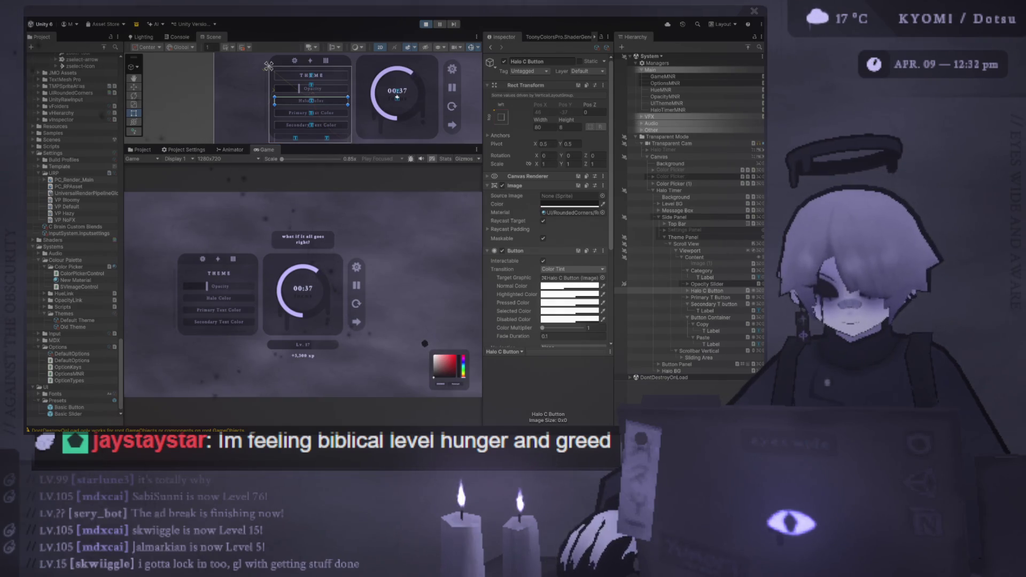
{"action": "scroll", "coordinate": [230, 300], "scroll_direction": "down", "scroll_amount": 2}
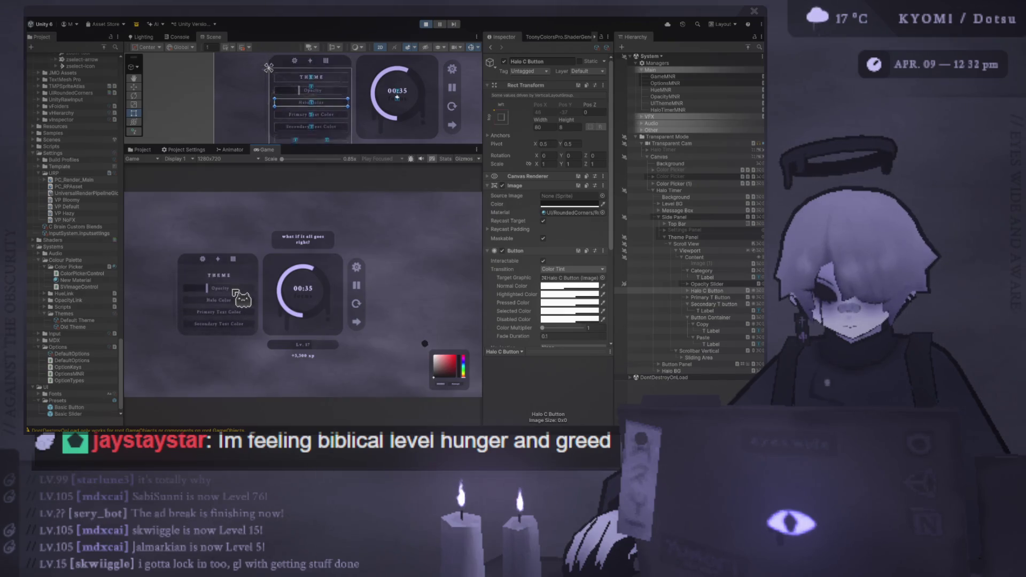
{"action": "double_click", "coordinate": [267, 150]}
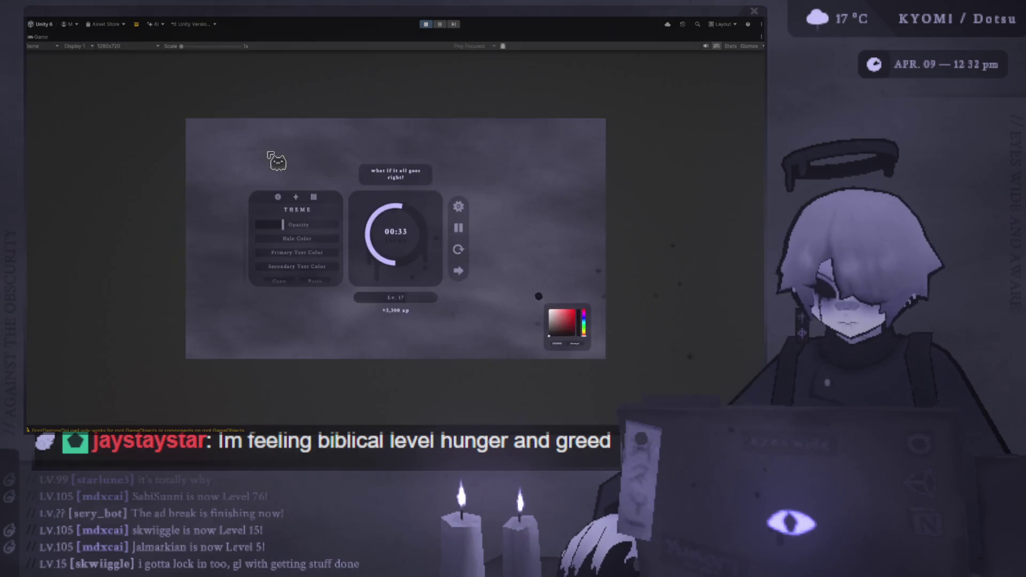
Step: Scale the Game view to 1.4x, lower the Opacity slider, and pick red in the colour picker
{"action": "left_click_drag", "start_coordinate": [181, 47], "coordinate": [191, 46]}
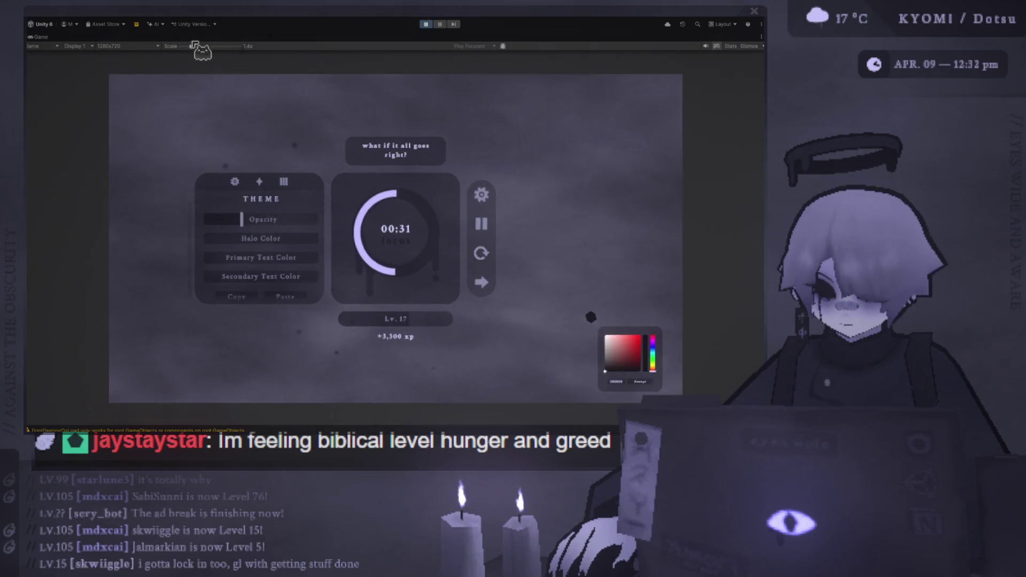
{"action": "mouse_move", "coordinate": [296, 219]}
{"action": "left_mouse_down"}
{"action": "mouse_move", "coordinate": [275, 219]}
{"action": "mouse_move", "coordinate": [316, 219]}
{"action": "mouse_move", "coordinate": [241, 219]}
{"action": "left_mouse_up"}
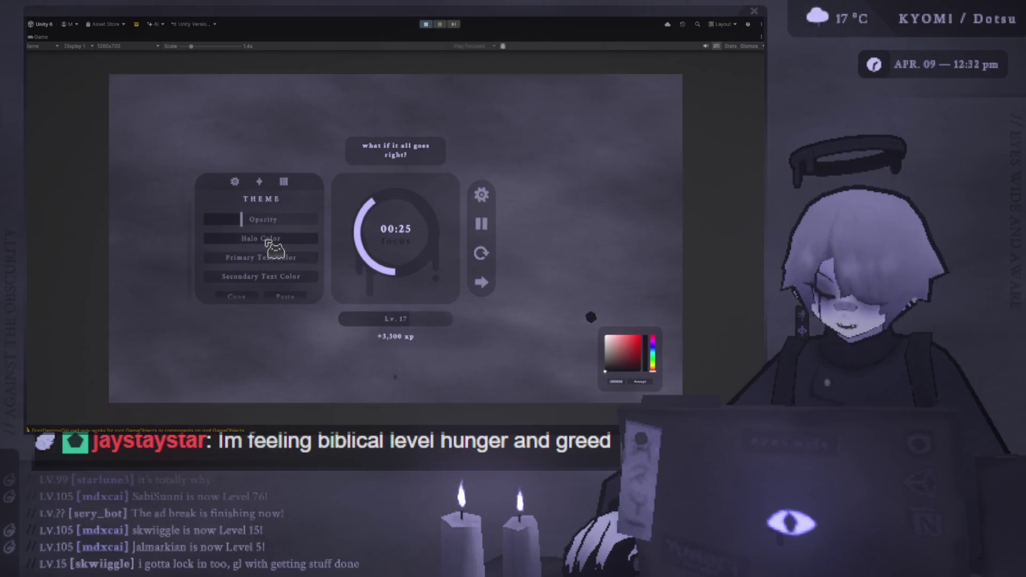
{"action": "left_click", "coordinate": [637, 342]}
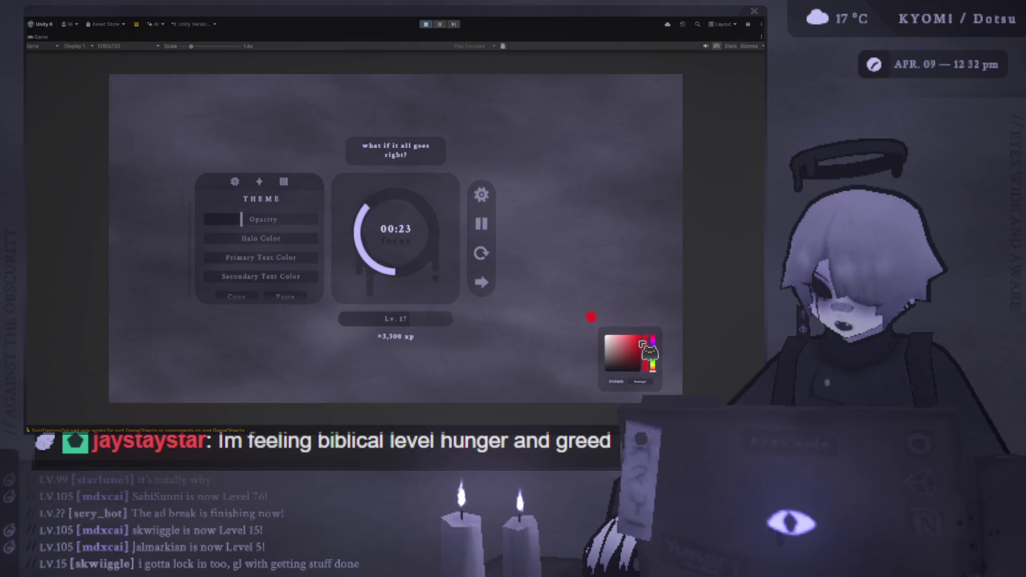
{"action": "left_click", "coordinate": [619, 364]}
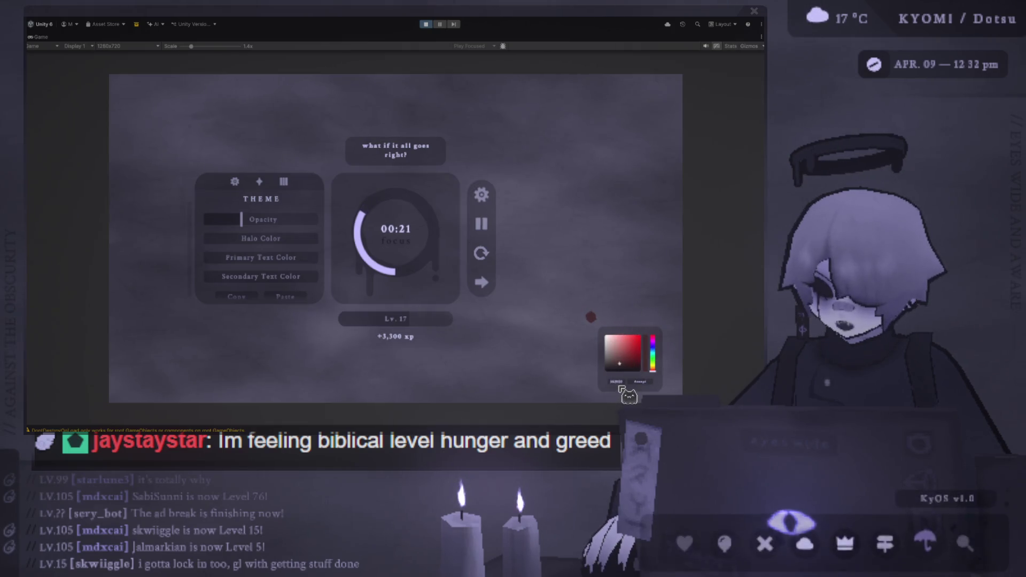
{"action": "left_click", "coordinate": [620, 342]}
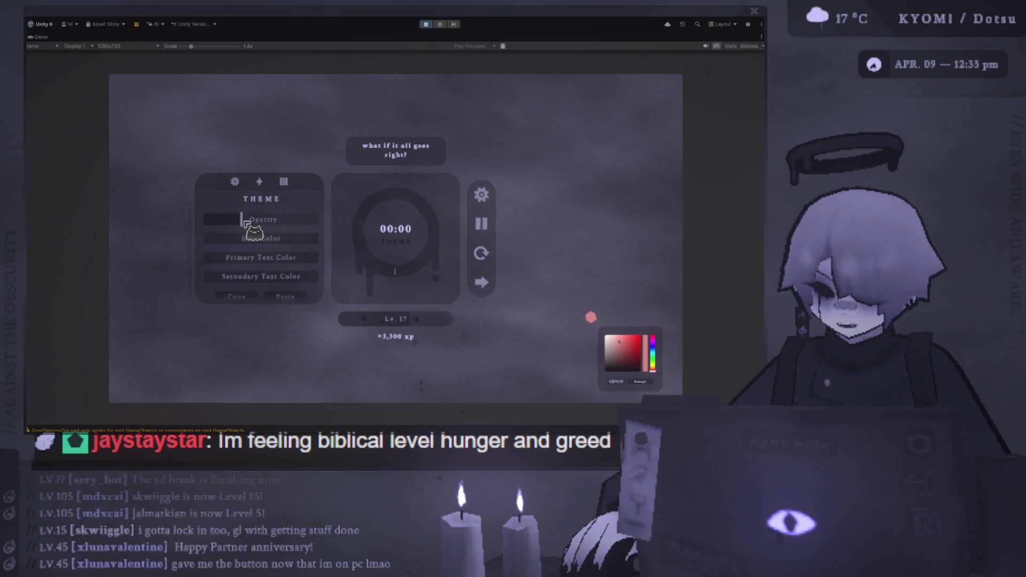
Step: Push the in-game Opacity slider to maximum, then fine-tune it
{"action": "mouse_move", "coordinate": [242, 219]}
{"action": "left_mouse_down"}
{"action": "mouse_move", "coordinate": [310, 207]}
{"action": "mouse_move", "coordinate": [243, 223]}
{"action": "mouse_move", "coordinate": [275, 236]}
{"action": "mouse_move", "coordinate": [269, 244]}
{"action": "mouse_move", "coordinate": [290, 270]}
{"action": "mouse_move", "coordinate": [240, 295]}
{"action": "left_mouse_up"}
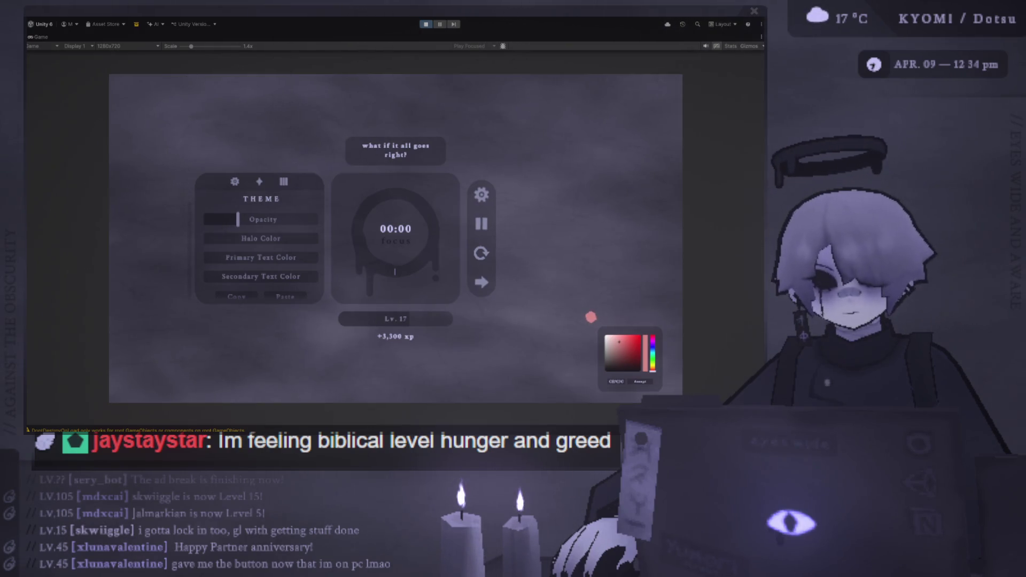
{"action": "mouse_move", "coordinate": [264, 219]}
{"action": "left_mouse_down"}
{"action": "mouse_move", "coordinate": [321, 216]}
{"action": "mouse_move", "coordinate": [255, 251]}
{"action": "left_mouse_up"}
Step: Stop Play mode and collapse the Category, Secondary T and Button Container rows in the Hierarchy
{"action": "key", "text": "ctrl+p"}
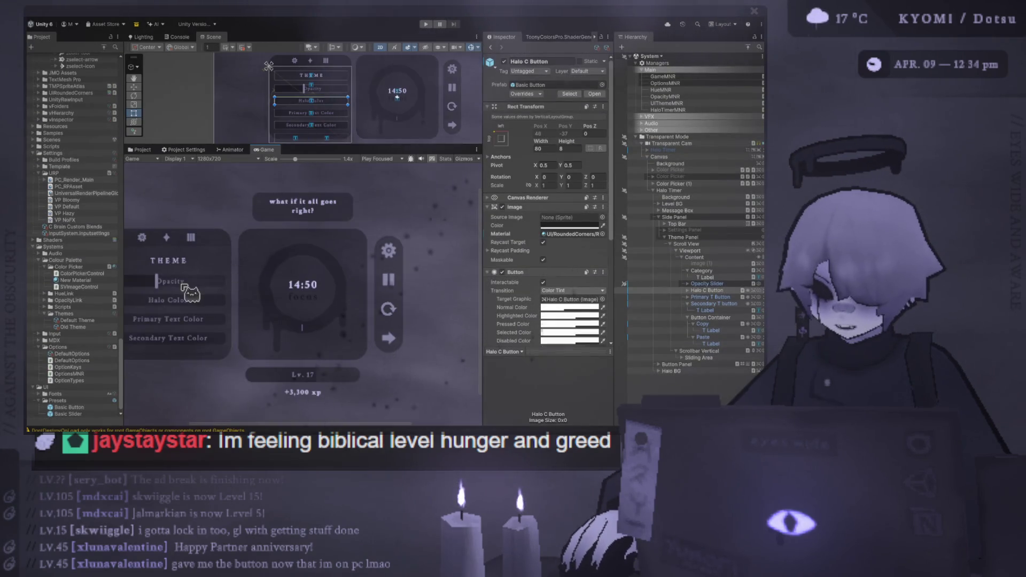
{"action": "left_click_drag", "start_coordinate": [295, 146], "coordinate": [296, 295]}
{"action": "scroll", "coordinate": [296, 262], "scroll_direction": "up", "scroll_amount": 3}
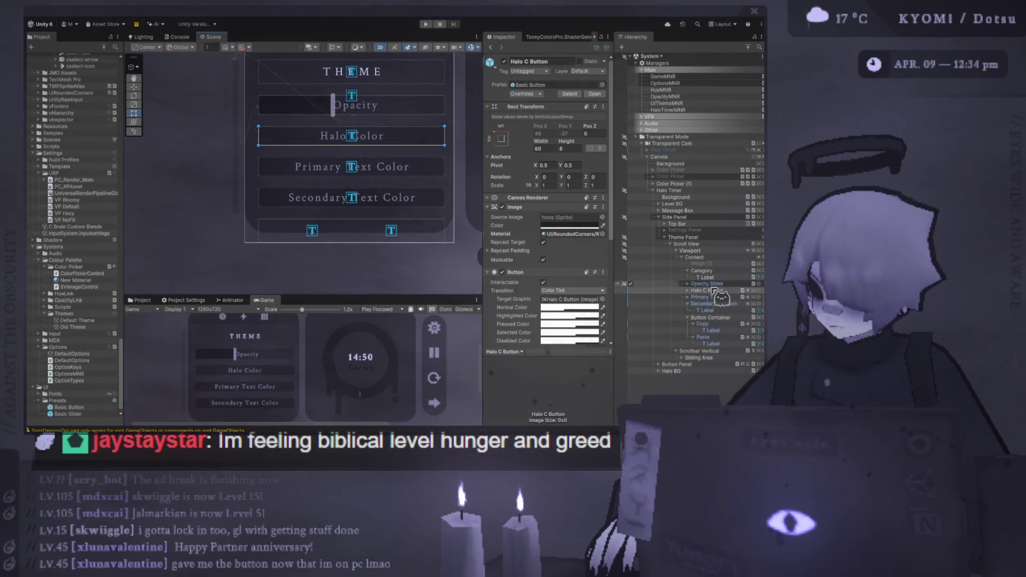
{"action": "left_click", "coordinate": [689, 271]}
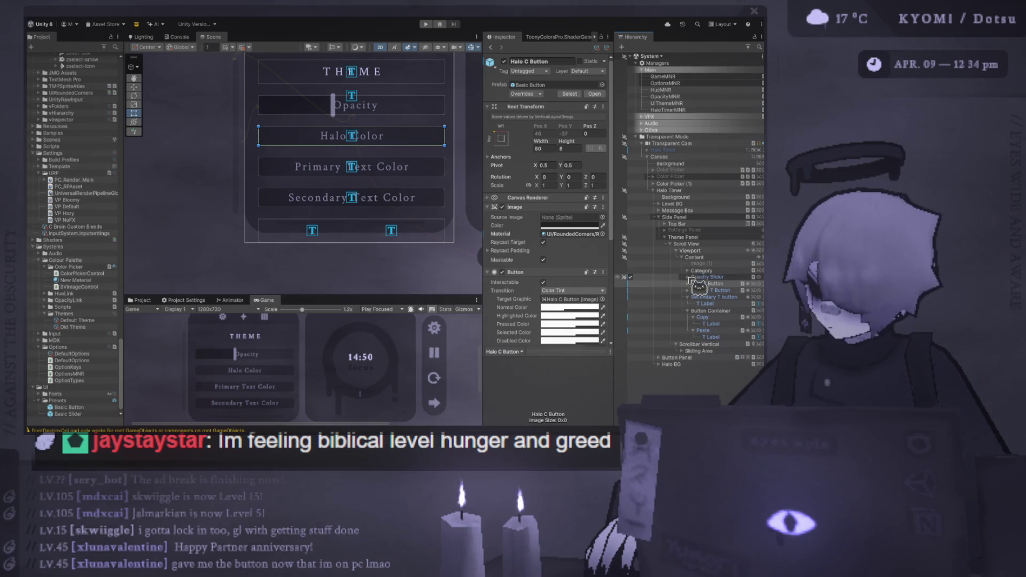
{"action": "left_click", "coordinate": [689, 297]}
{"action": "left_click", "coordinate": [688, 304]}
Step: Duplicate Image (1) as Image (2), move it to the end of Content, enable it, and Play
{"action": "left_click", "coordinate": [703, 264]}
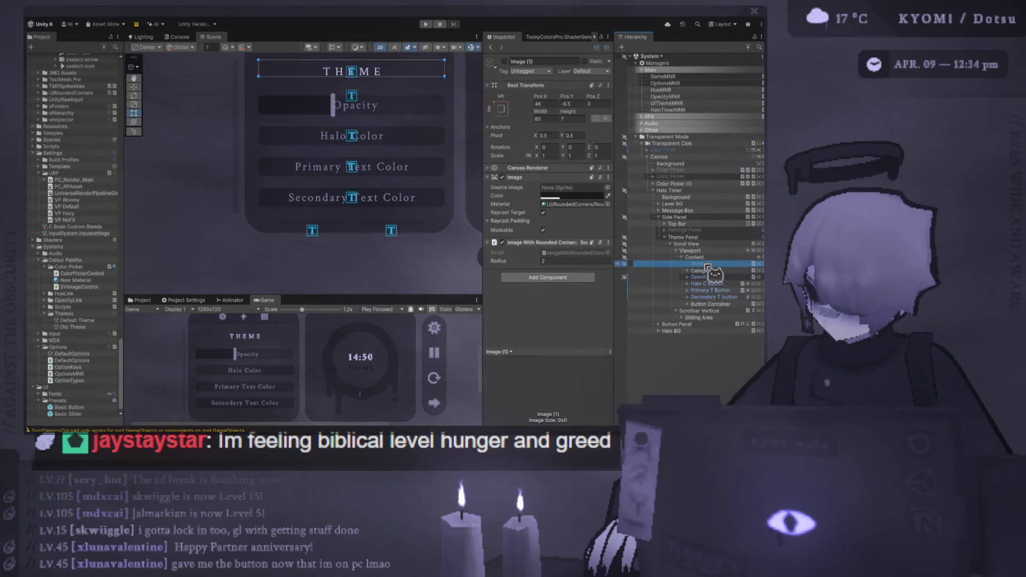
{"action": "key", "text": "ctrl+d"}
{"action": "mouse_move", "coordinate": [704, 270]}
{"action": "left_mouse_down"}
{"action": "mouse_move", "coordinate": [703, 330]}
{"action": "mouse_move", "coordinate": [700, 313]}
{"action": "left_mouse_up"}
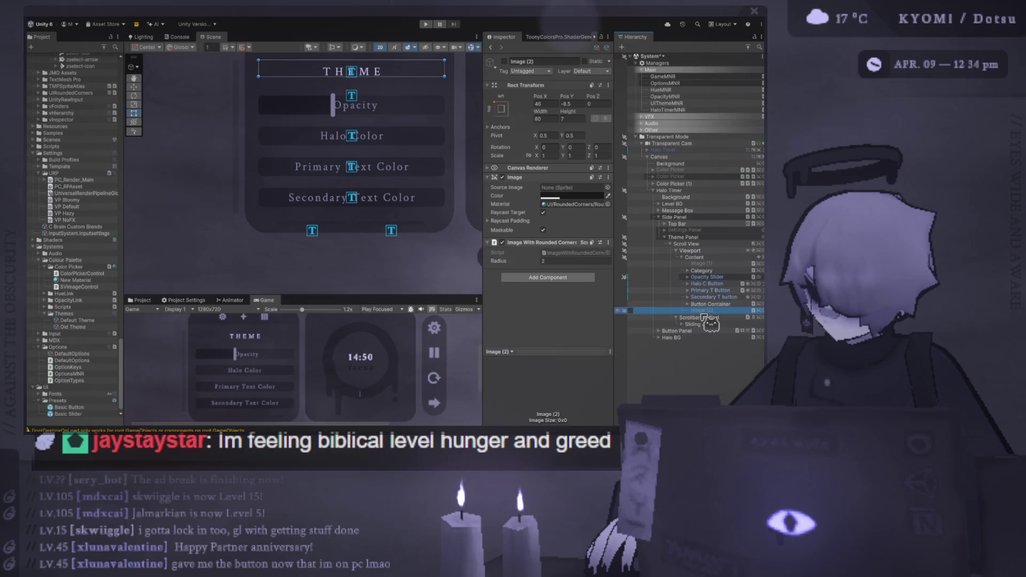
{"action": "left_click", "coordinate": [630, 310]}
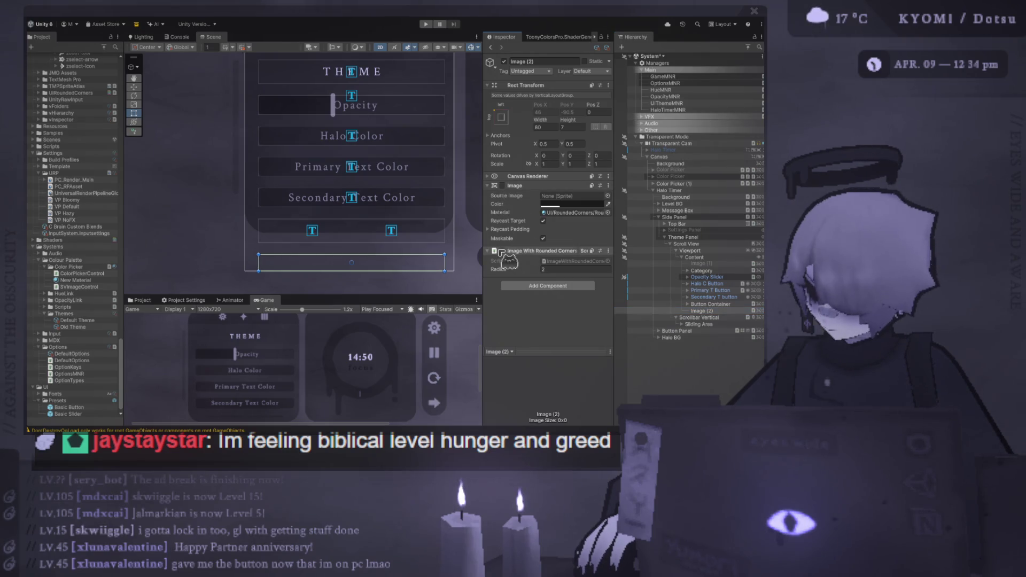
{"action": "left_click", "coordinate": [426, 24]}
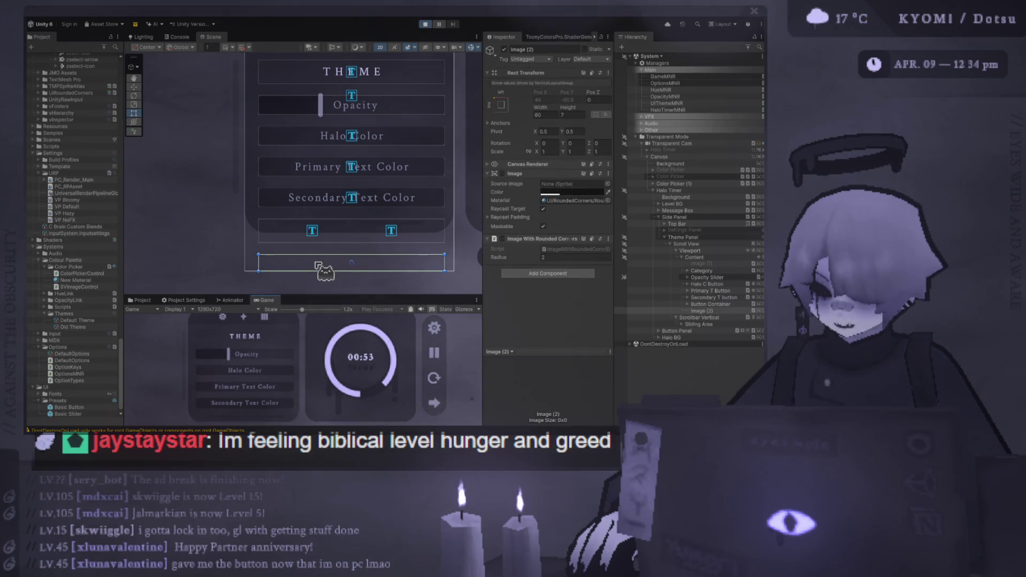
Step: Enlarge the Game view and scroll the running Theme panel up and down to test scrolling
{"action": "left_click_drag", "start_coordinate": [363, 295], "coordinate": [363, 141]}
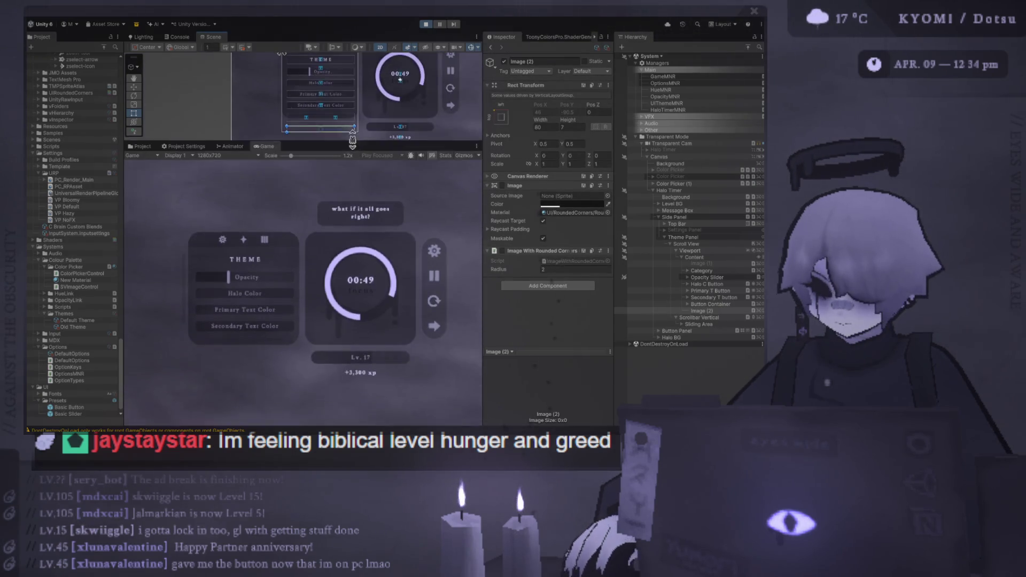
{"action": "scroll", "coordinate": [271, 269], "scroll_direction": "down", "scroll_amount": 2}
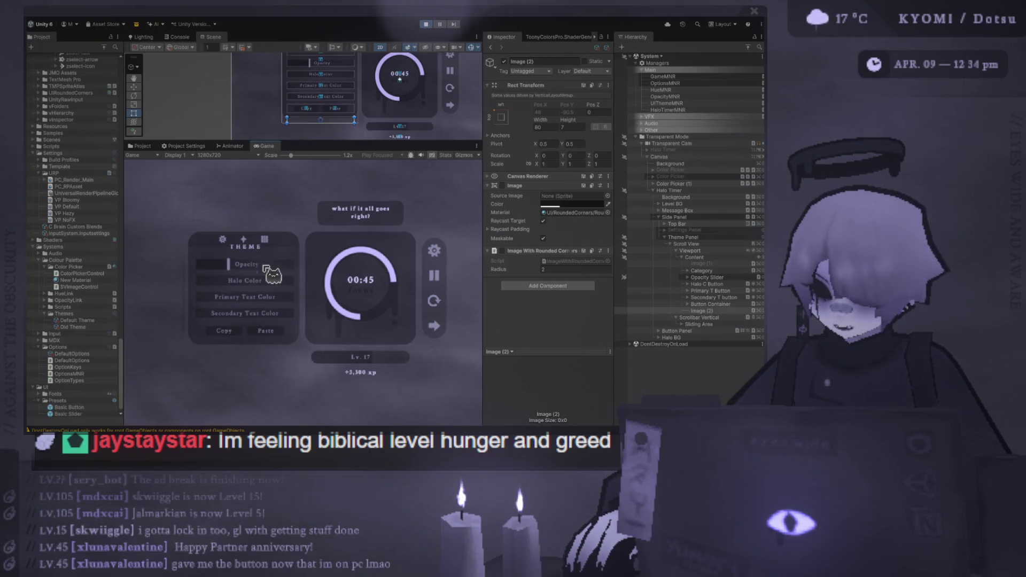
{"action": "scroll", "coordinate": [251, 315], "scroll_direction": "up", "scroll_amount": 2}
{"action": "scroll", "coordinate": [246, 320], "scroll_direction": "down", "scroll_amount": 2}
{"action": "scroll", "coordinate": [243, 326], "scroll_direction": "up", "scroll_amount": 2}
{"action": "scroll", "coordinate": [240, 335], "scroll_direction": "down", "scroll_amount": 2}
{"action": "scroll", "coordinate": [243, 331], "scroll_direction": "up", "scroll_amount": 2}
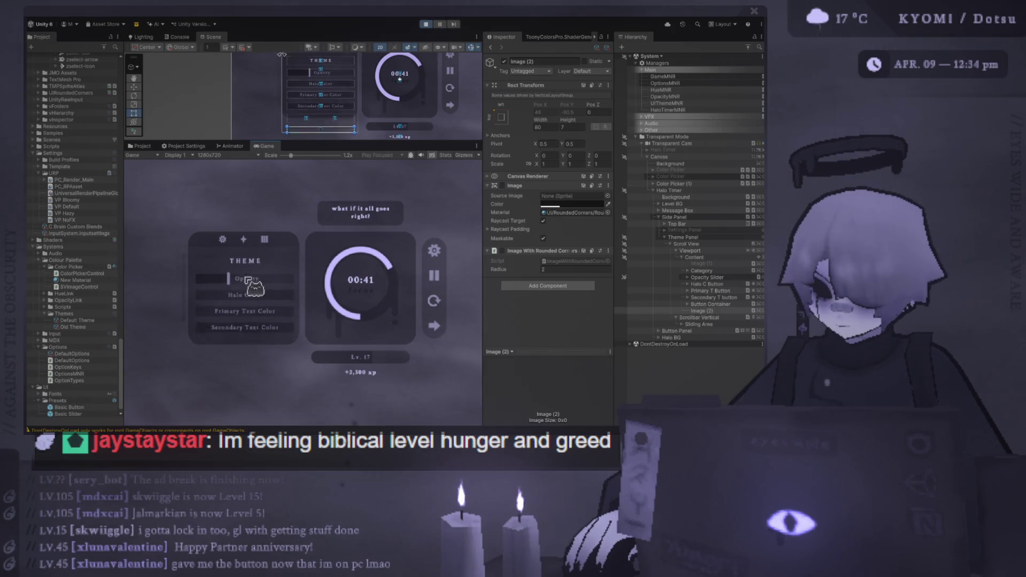
{"action": "scroll", "coordinate": [267, 305], "scroll_direction": "down", "scroll_amount": 2}
{"action": "scroll", "coordinate": [251, 321], "scroll_direction": "down", "scroll_amount": 1}
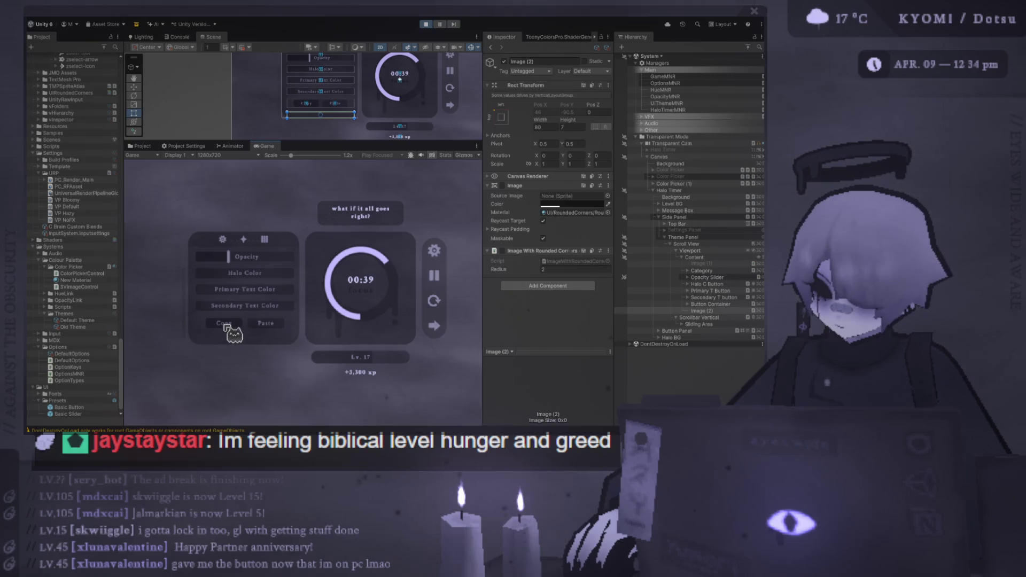
{"action": "scroll", "coordinate": [235, 331], "scroll_direction": "up", "scroll_amount": 2}
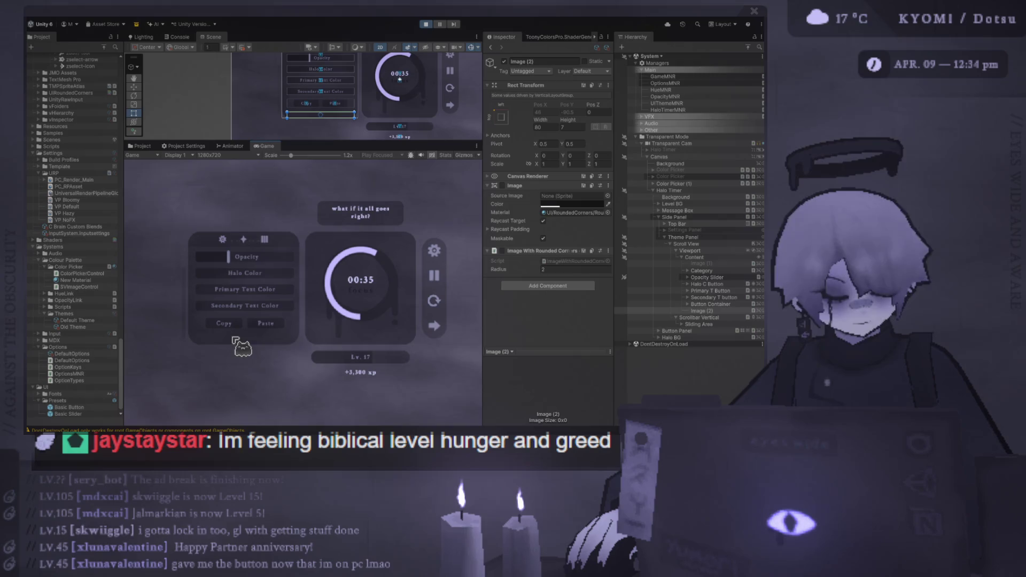
{"action": "scroll", "coordinate": [240, 324], "scroll_direction": "up", "scroll_amount": 2}
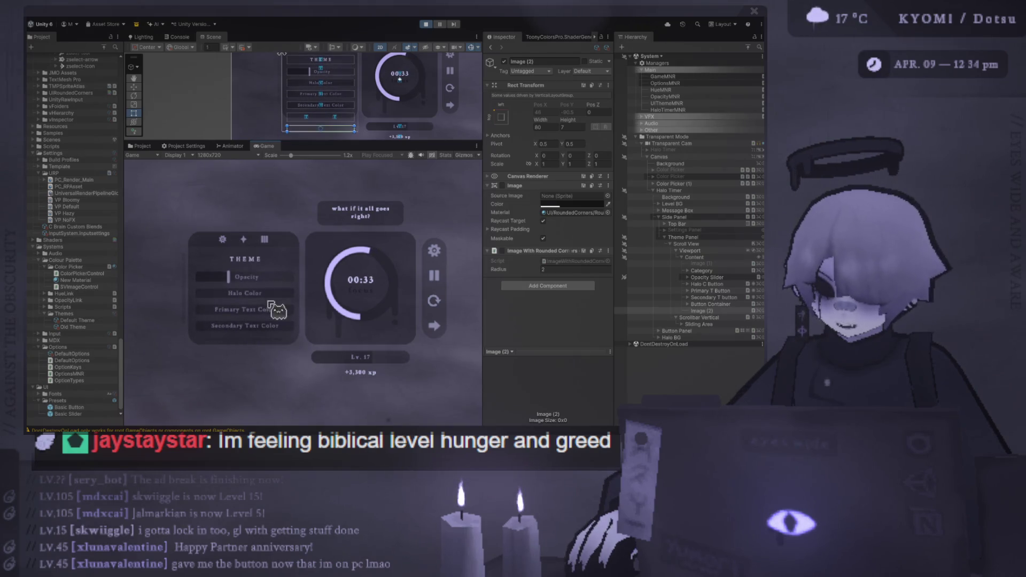
{"action": "scroll", "coordinate": [242, 334], "scroll_direction": "down", "scroll_amount": 2}
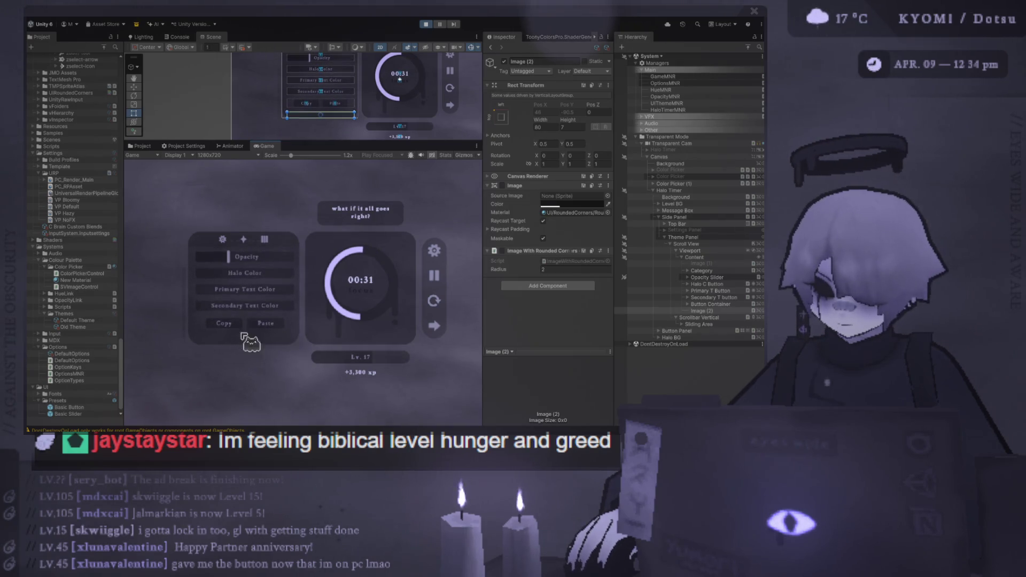
{"action": "scroll", "coordinate": [264, 343], "scroll_direction": "up", "scroll_amount": 2}
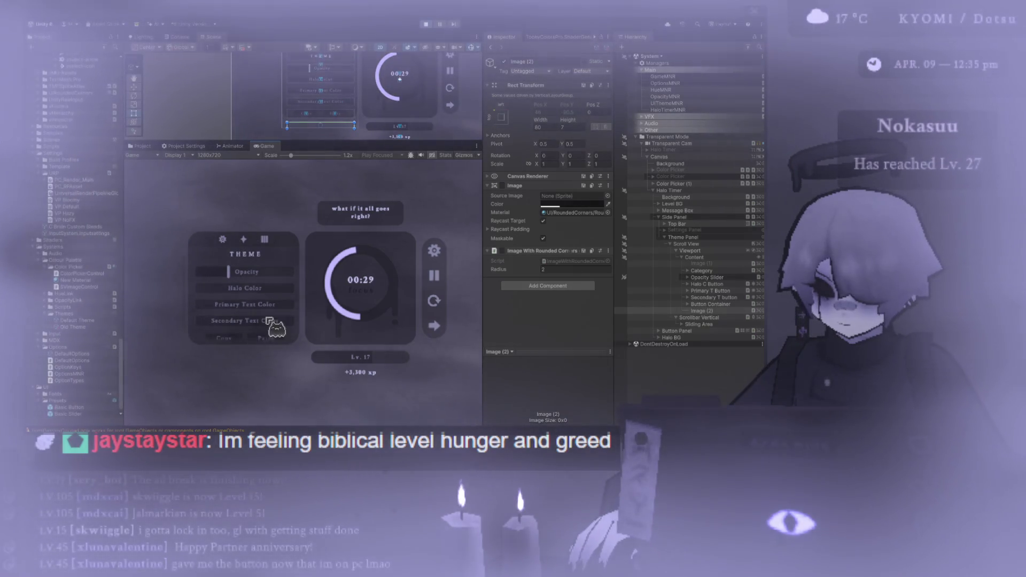
{"action": "scroll", "coordinate": [272, 318], "scroll_direction": "down", "scroll_amount": 2}
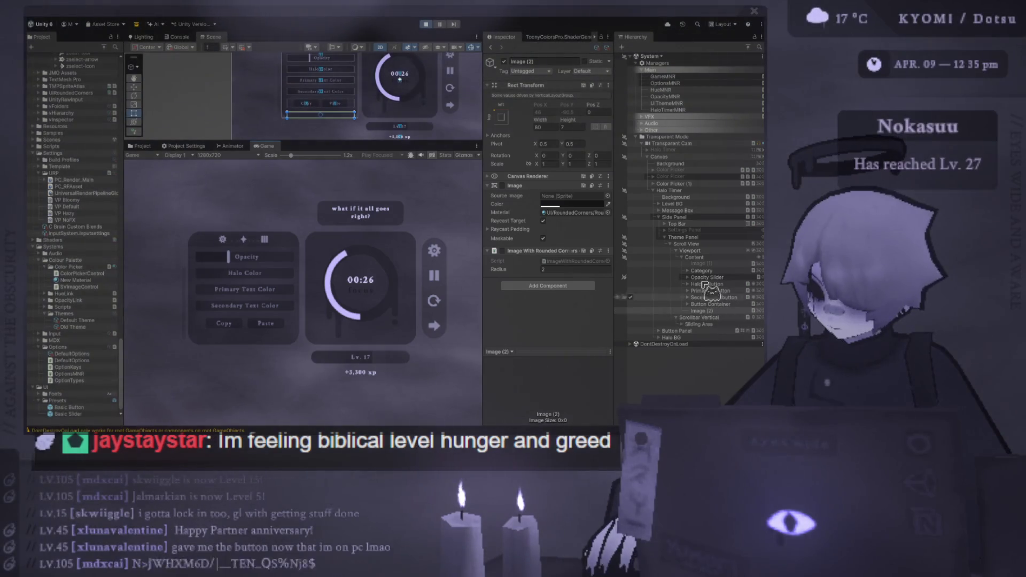
Step: Set Image (2)'s Height to 3 and restart Play mode
{"action": "double_click", "coordinate": [579, 128]}
{"action": "type", "text": "3"}
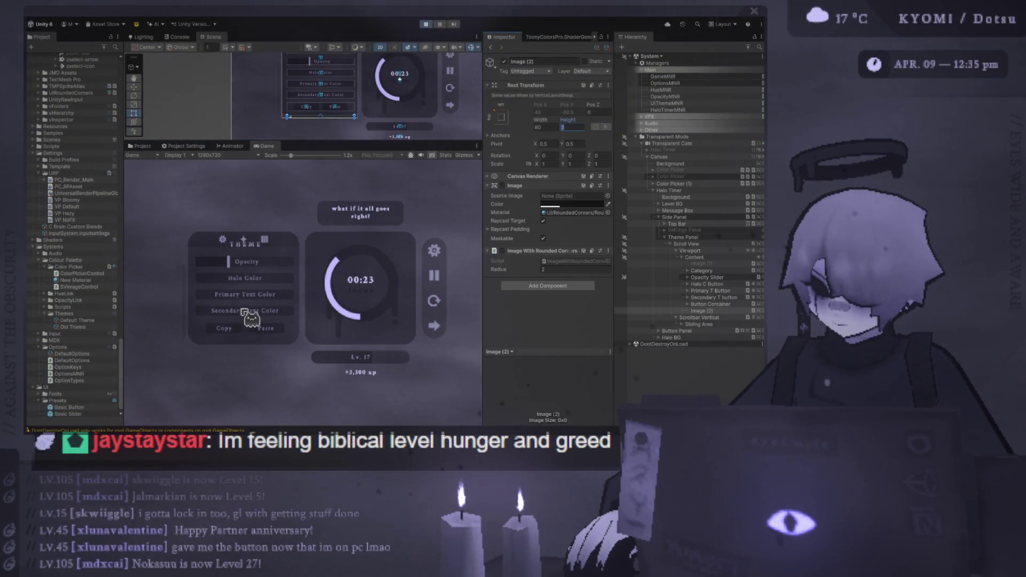
{"action": "key", "text": "Return"}
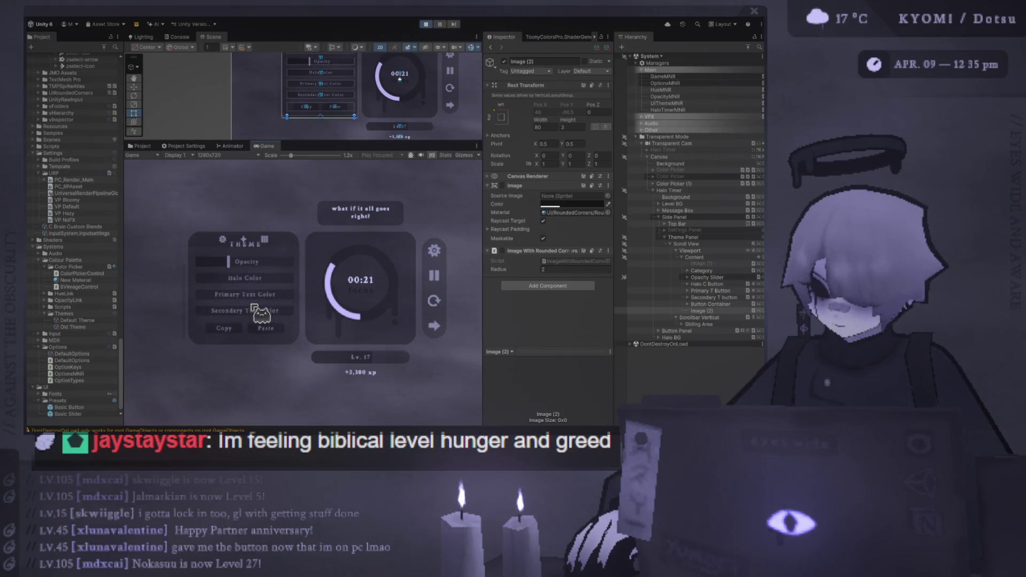
{"action": "left_click", "coordinate": [426, 24]}
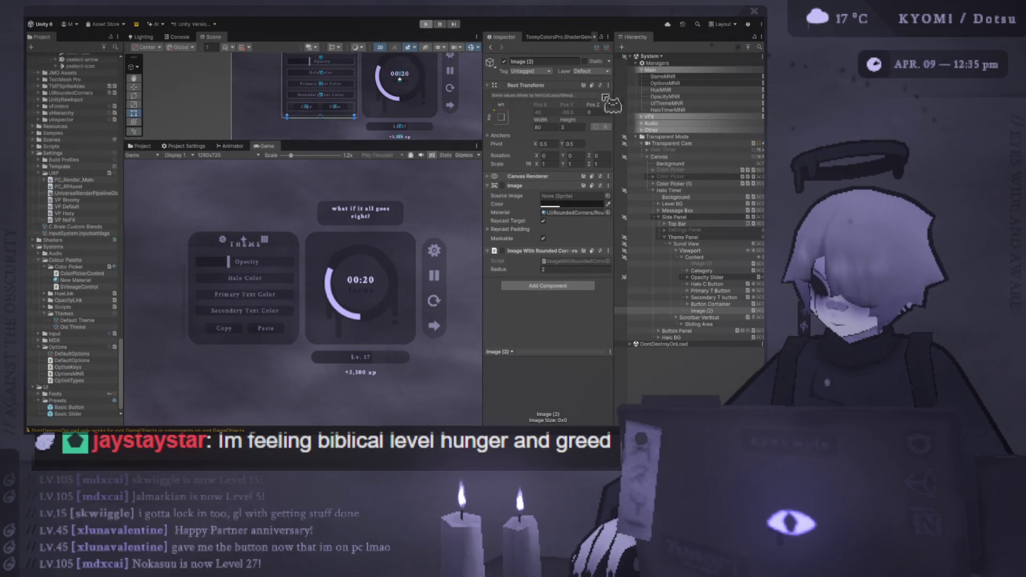
{"action": "left_click", "coordinate": [572, 127]}
{"action": "left_click", "coordinate": [426, 24]}
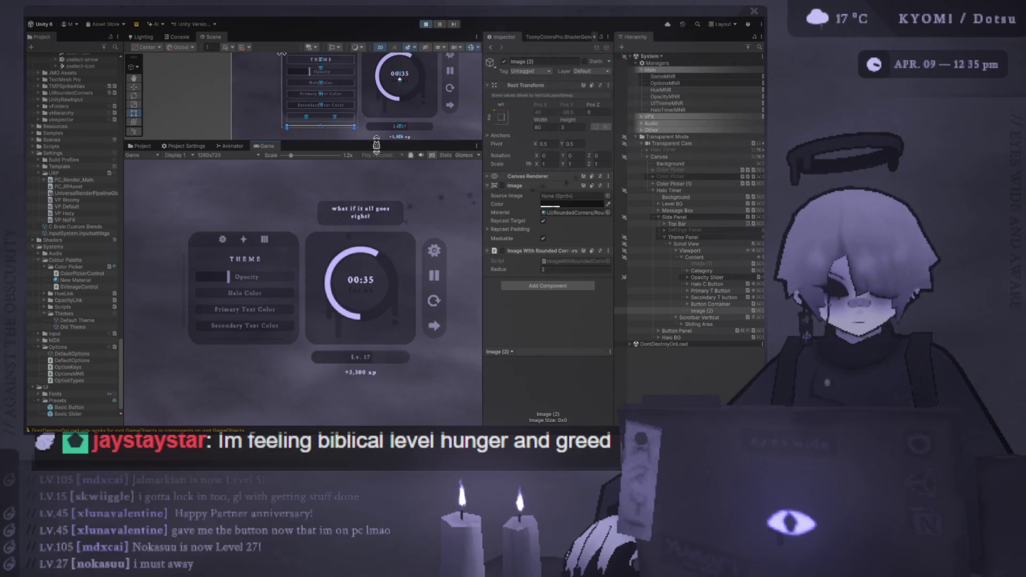
Step: Drag the in-game Opacity slider back and forth to test panel translucency
{"action": "left_click_drag", "start_coordinate": [317, 143], "coordinate": [318, 130]}
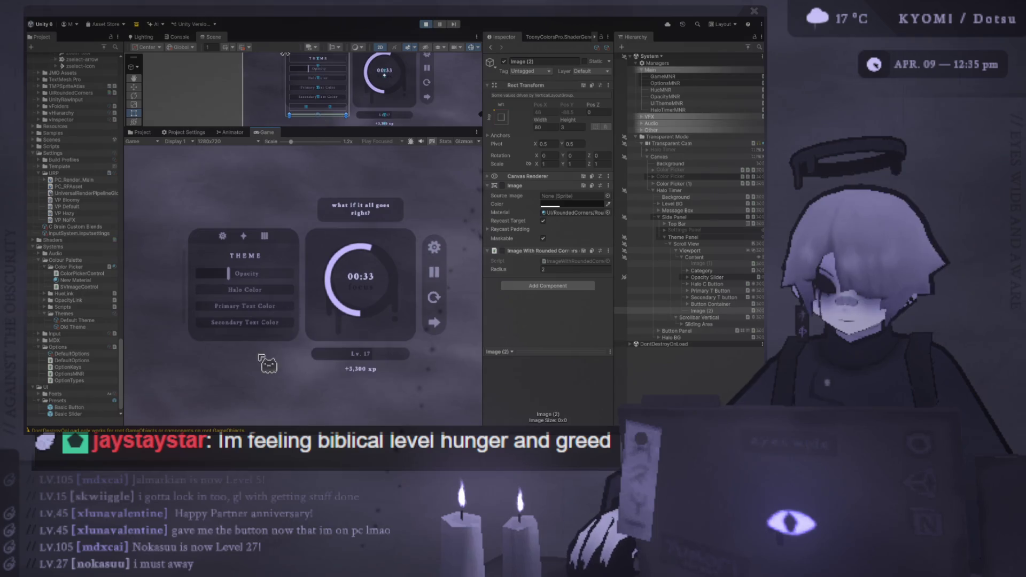
{"action": "scroll", "coordinate": [258, 320], "scroll_direction": "up", "scroll_amount": 1}
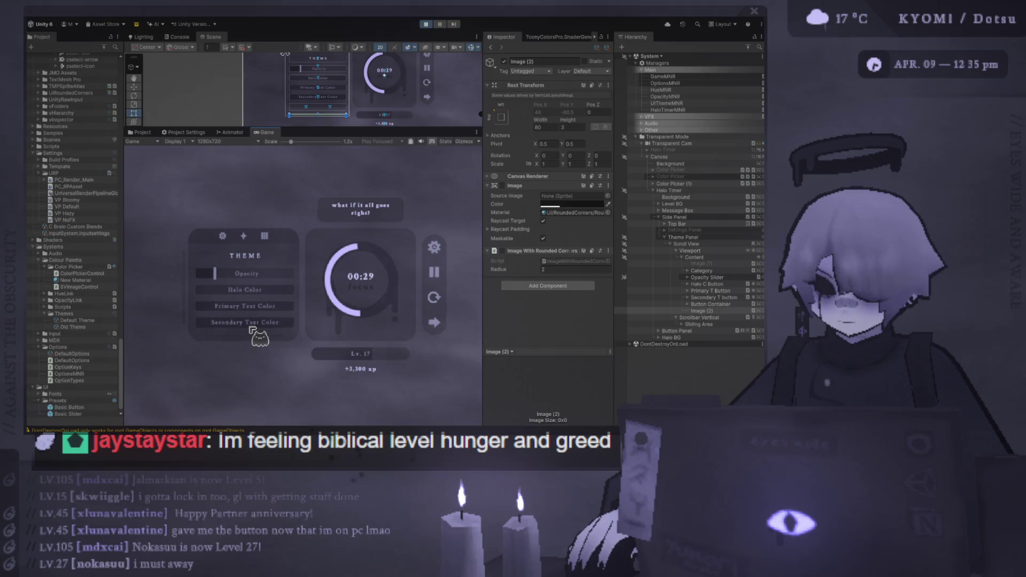
{"action": "mouse_move", "coordinate": [224, 275]}
{"action": "left_mouse_down"}
{"action": "mouse_move", "coordinate": [290, 272]}
{"action": "mouse_move", "coordinate": [175, 299]}
{"action": "left_mouse_up"}
{"action": "mouse_move", "coordinate": [240, 299]}
{"action": "left_mouse_down"}
{"action": "mouse_move", "coordinate": [139, 303]}
{"action": "mouse_move", "coordinate": [285, 318]}
{"action": "mouse_move", "coordinate": [367, 290]}
{"action": "left_mouse_up"}
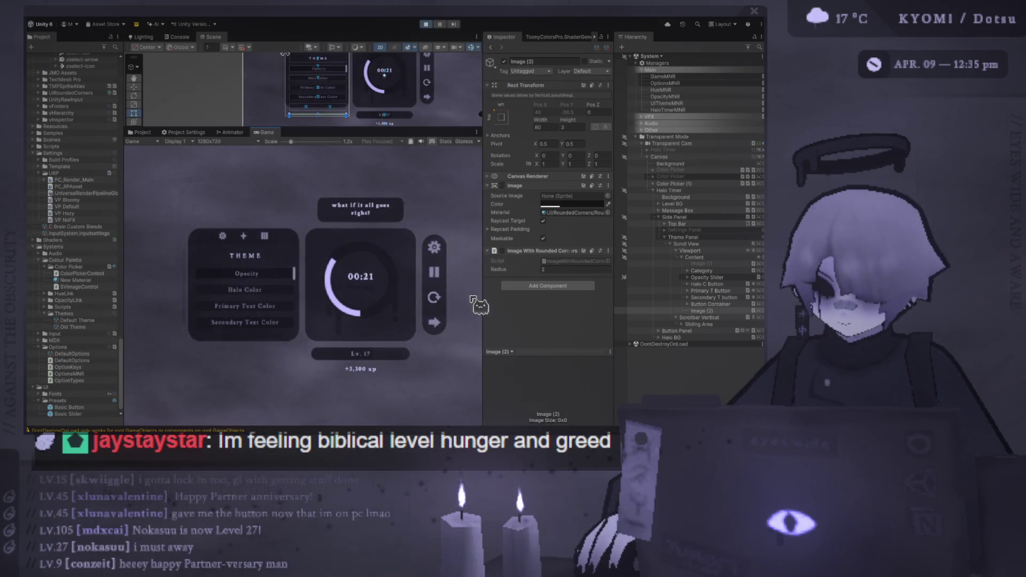
{"action": "mouse_move", "coordinate": [423, 285]}
{"action": "left_mouse_down"}
{"action": "mouse_move", "coordinate": [105, 304]}
{"action": "mouse_move", "coordinate": [224, 287]}
{"action": "mouse_move", "coordinate": [216, 282]}
{"action": "left_mouse_up"}
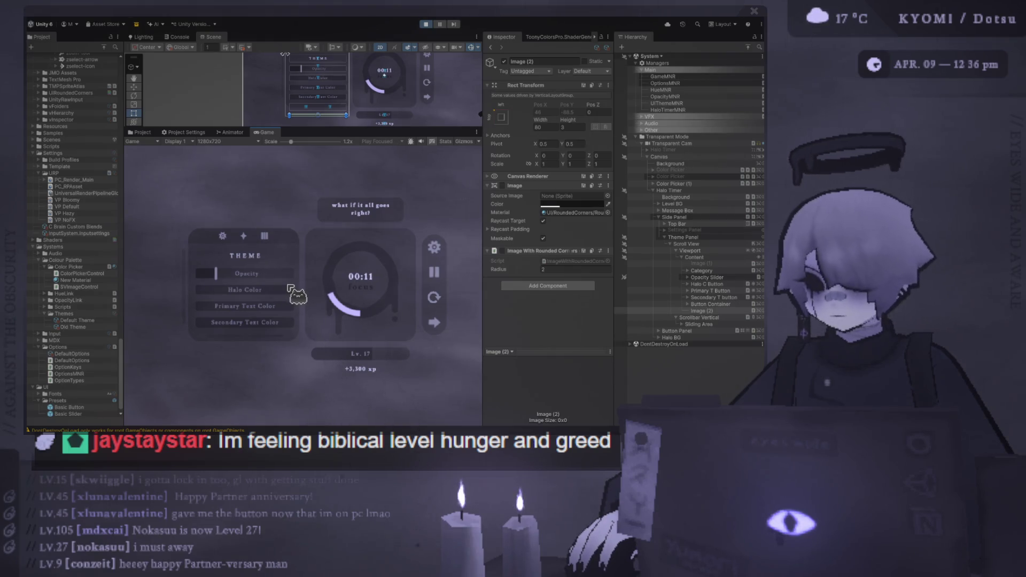
{"action": "scroll", "coordinate": [292, 288], "scroll_direction": "down", "scroll_amount": 1}
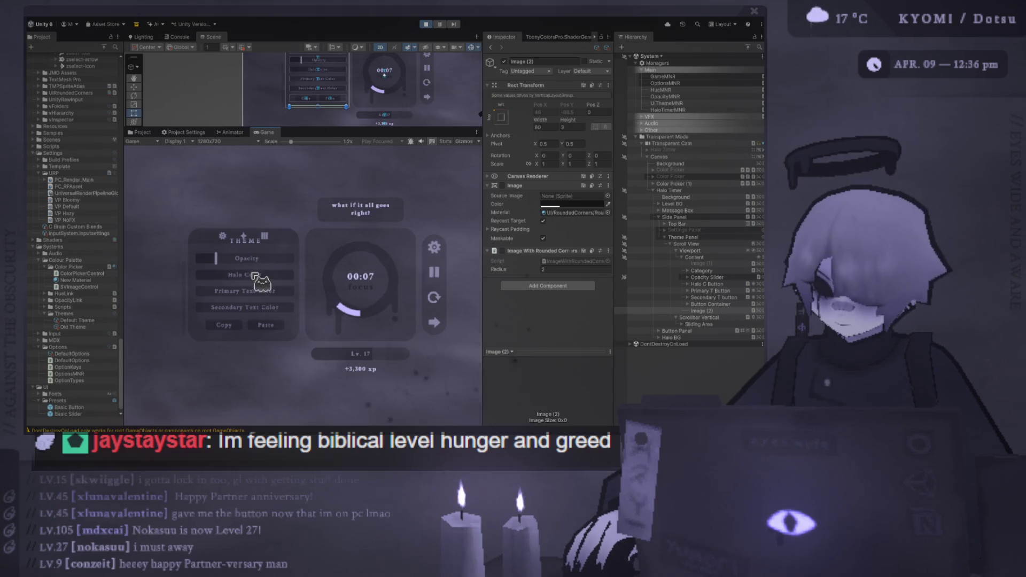
{"action": "scroll", "coordinate": [289, 238], "scroll_direction": "up", "scroll_amount": 1}
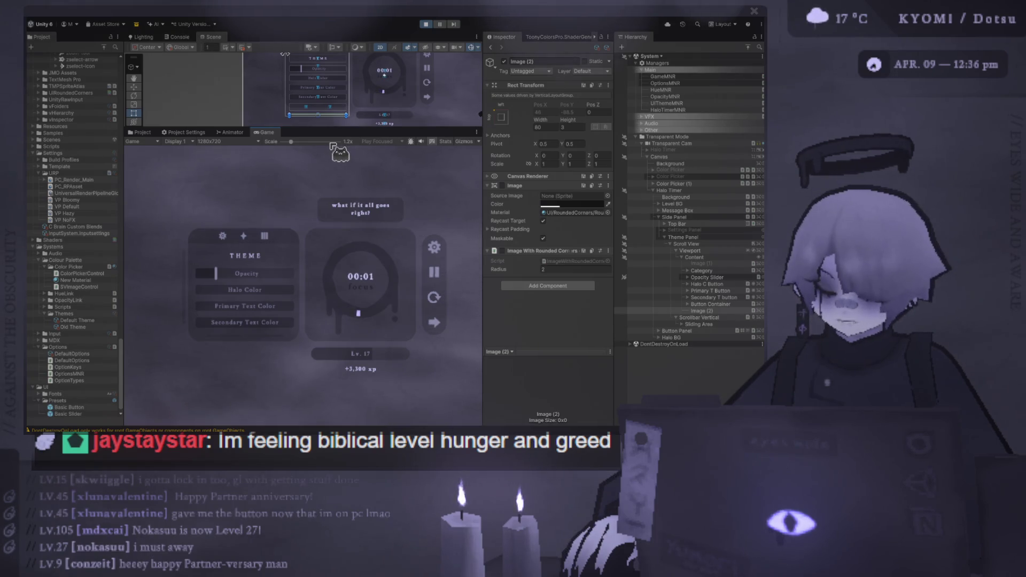
{"action": "mouse_move", "coordinate": [334, 129]}
{"action": "left_mouse_down"}
{"action": "mouse_move", "coordinate": [321, 230]}
{"action": "mouse_move", "coordinate": [299, 279]}
{"action": "left_mouse_up"}
{"action": "scroll", "coordinate": [258, 241], "scroll_direction": "down", "scroll_amount": 1}
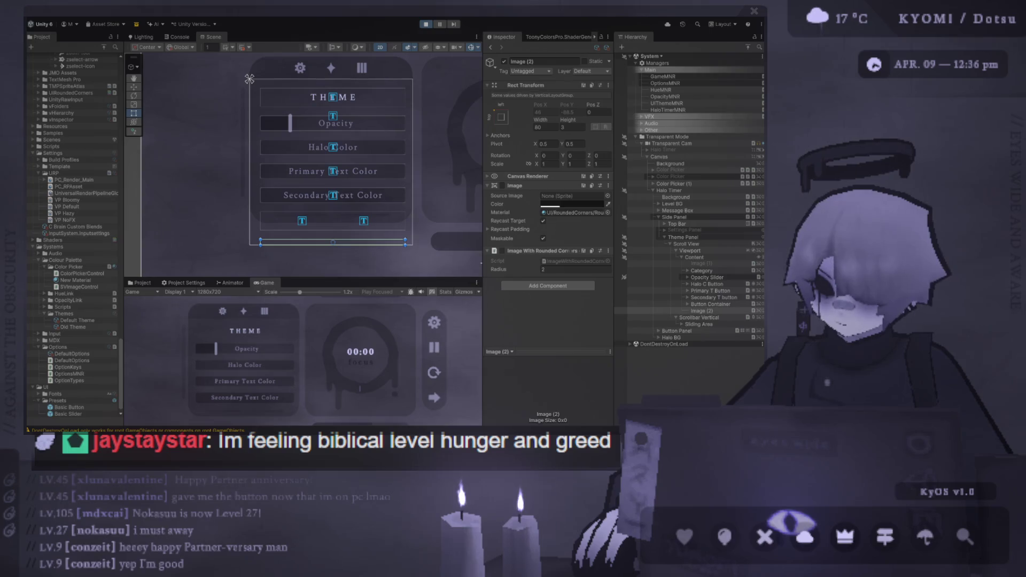
Step: Raise the in-game Opacity slider close to maximum and enlarge the Game view
{"action": "mouse_move", "coordinate": [245, 350]}
{"action": "left_mouse_down"}
{"action": "mouse_move", "coordinate": [250, 369]}
{"action": "mouse_move", "coordinate": [252, 351]}
{"action": "mouse_move", "coordinate": [281, 350]}
{"action": "mouse_move", "coordinate": [210, 354]}
{"action": "mouse_move", "coordinate": [268, 353]}
{"action": "left_mouse_up"}
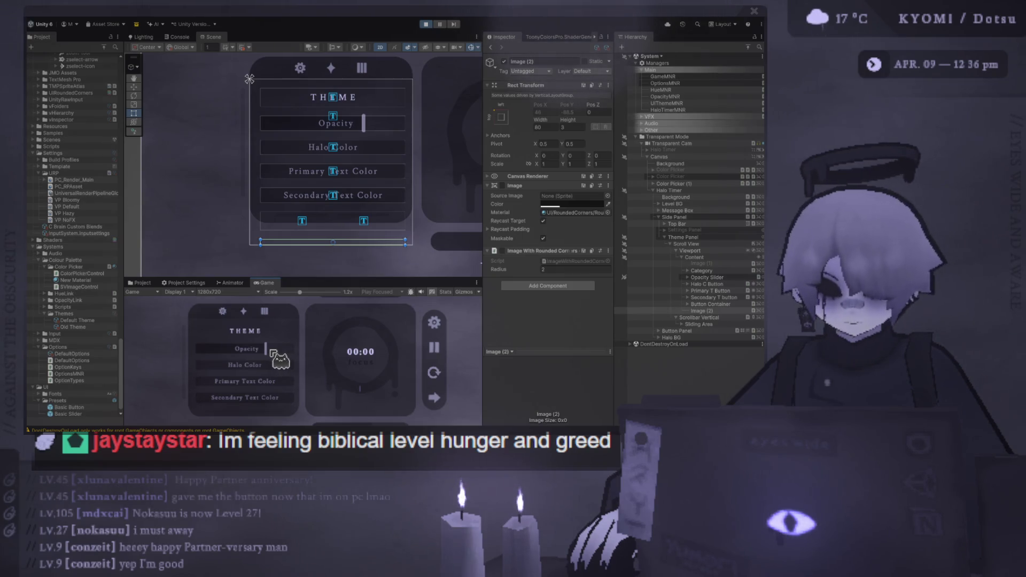
{"action": "mouse_move", "coordinate": [274, 355]}
{"action": "left_mouse_down"}
{"action": "mouse_move", "coordinate": [294, 353]}
{"action": "mouse_move", "coordinate": [214, 360]}
{"action": "mouse_move", "coordinate": [271, 368]}
{"action": "mouse_move", "coordinate": [242, 374]}
{"action": "left_mouse_up"}
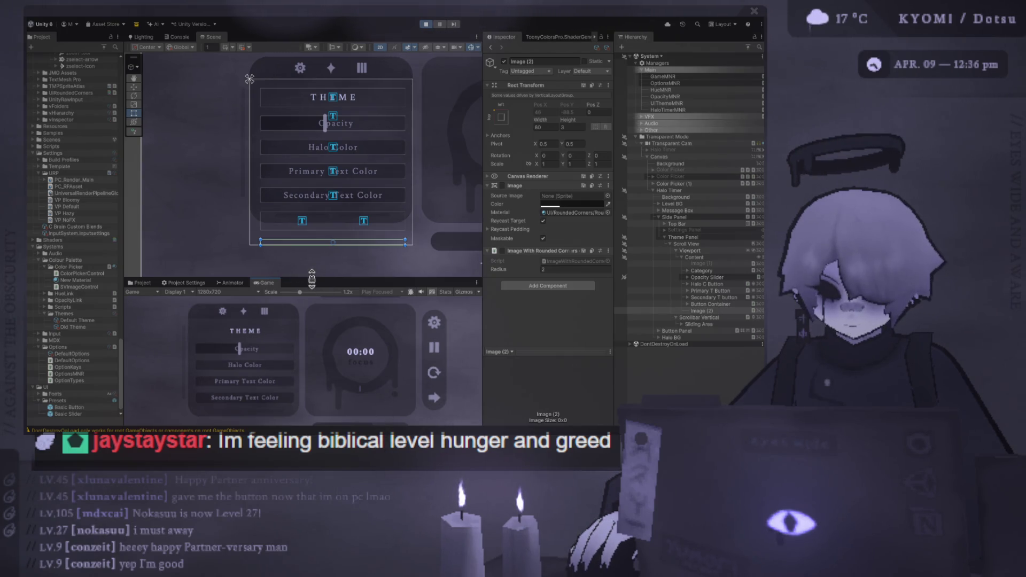
{"action": "mouse_move", "coordinate": [313, 270]}
{"action": "left_mouse_down"}
{"action": "mouse_move", "coordinate": [312, 184]}
{"action": "mouse_move", "coordinate": [330, 222]}
{"action": "mouse_move", "coordinate": [311, 387]}
{"action": "mouse_move", "coordinate": [313, 221]}
{"action": "left_mouse_up"}
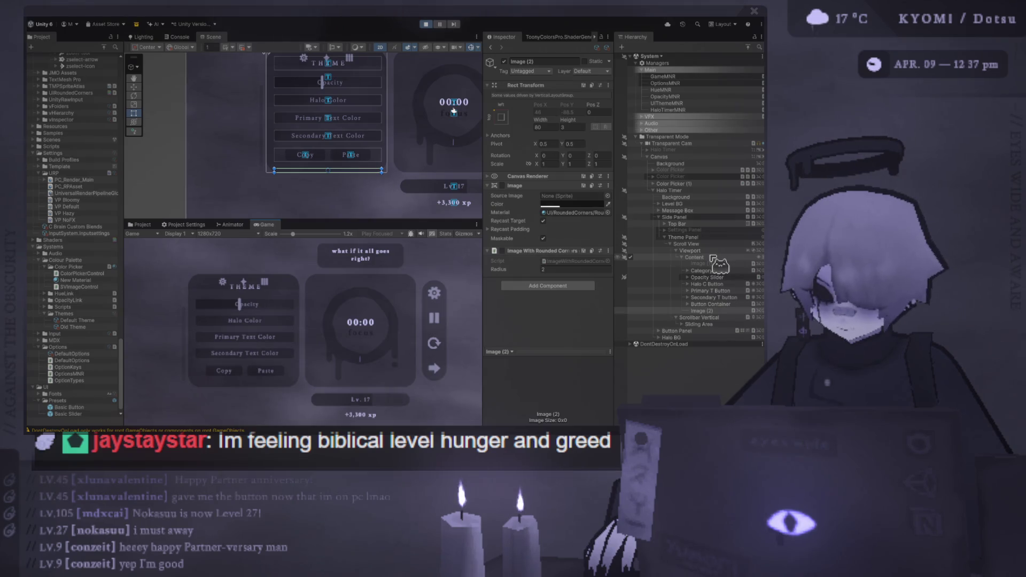
Step: Change the Viewport's Rect Mask 2D top padding from -10 to 0
{"action": "left_click", "coordinate": [709, 258]}
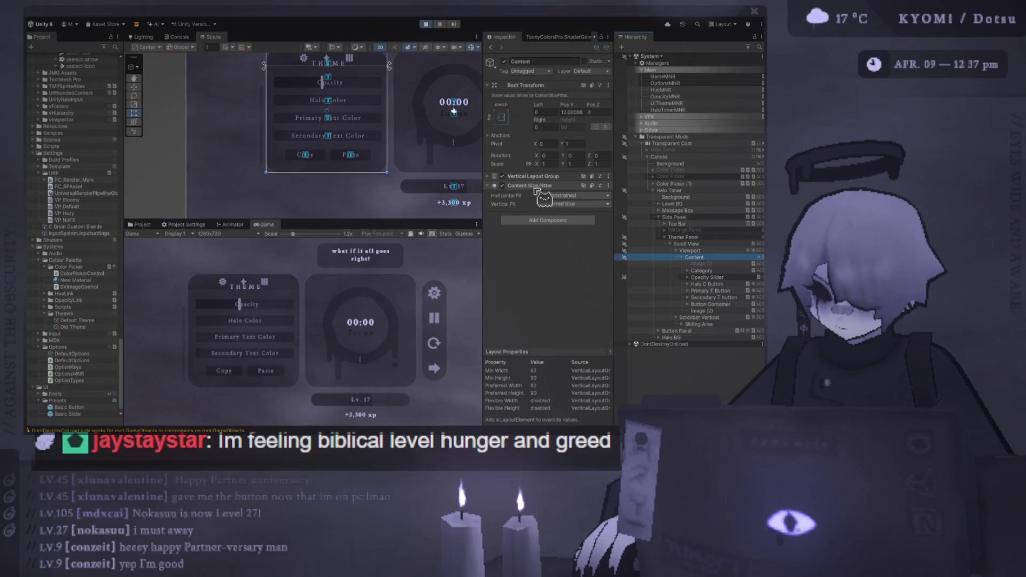
{"action": "left_click", "coordinate": [703, 251]}
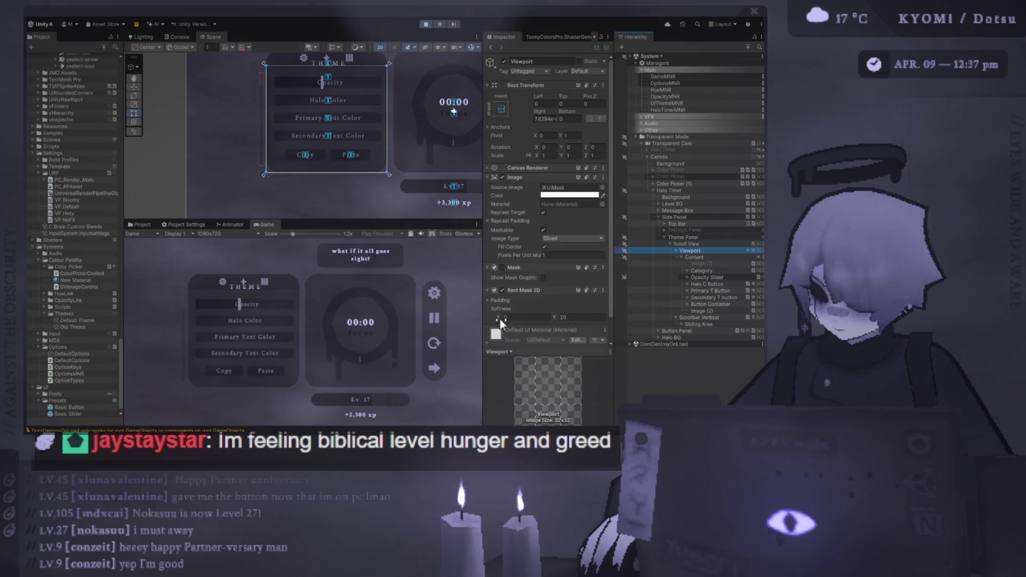
{"action": "left_click", "coordinate": [535, 300]}
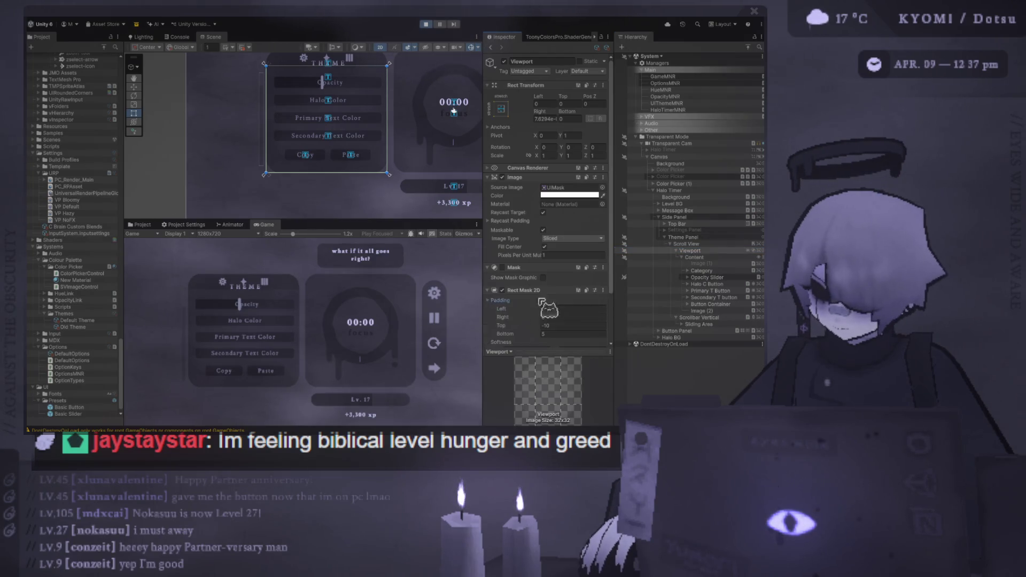
{"action": "scroll", "coordinate": [534, 301], "scroll_direction": "down", "scroll_amount": 1}
{"action": "left_click", "coordinate": [564, 303]}
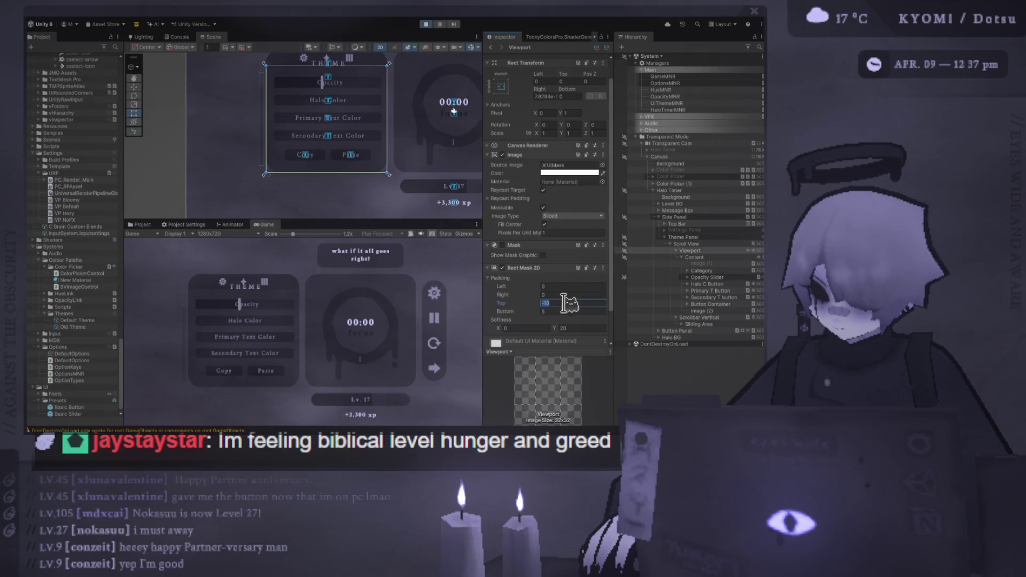
{"action": "type", "text": "0"}
{"action": "left_click", "coordinate": [284, 316]}
Step: Scroll the Theme list up and down to confirm the THEME header shows above Opacity
{"action": "scroll", "coordinate": [284, 315], "scroll_direction": "down", "scroll_amount": 4}
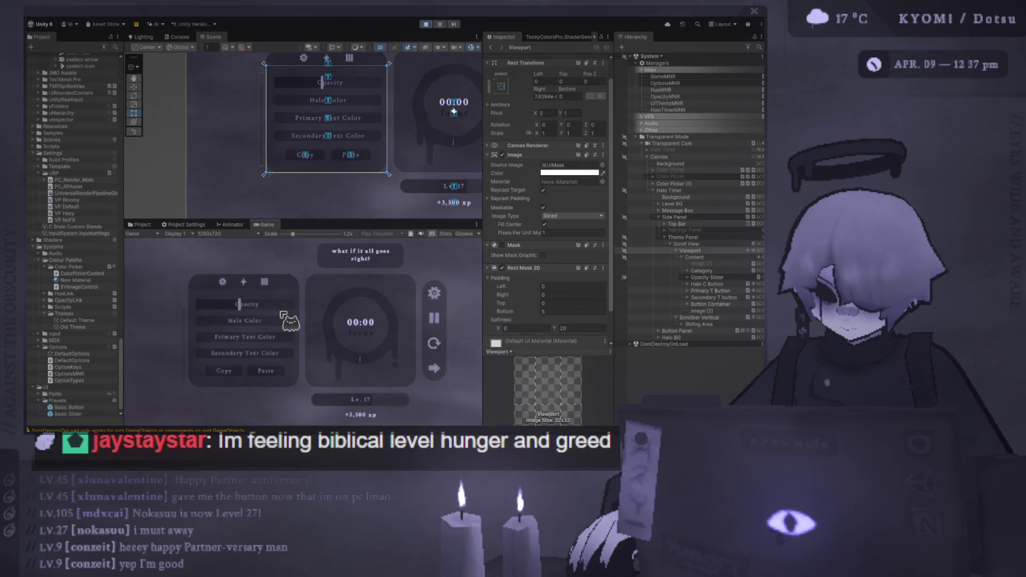
{"action": "scroll", "coordinate": [285, 316], "scroll_direction": "up", "scroll_amount": 3}
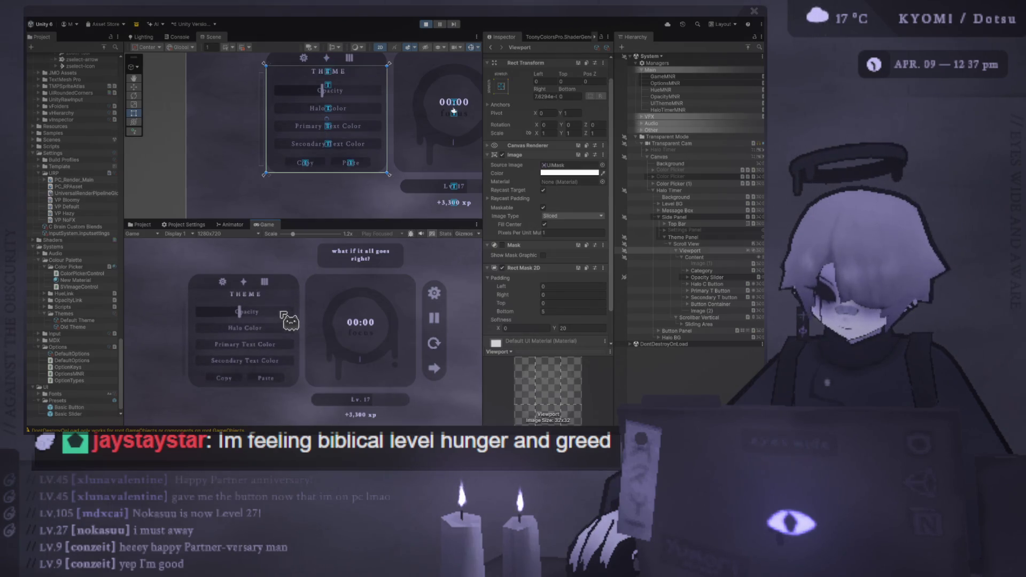
{"action": "scroll", "coordinate": [183, 321], "scroll_direction": "down", "scroll_amount": 1}
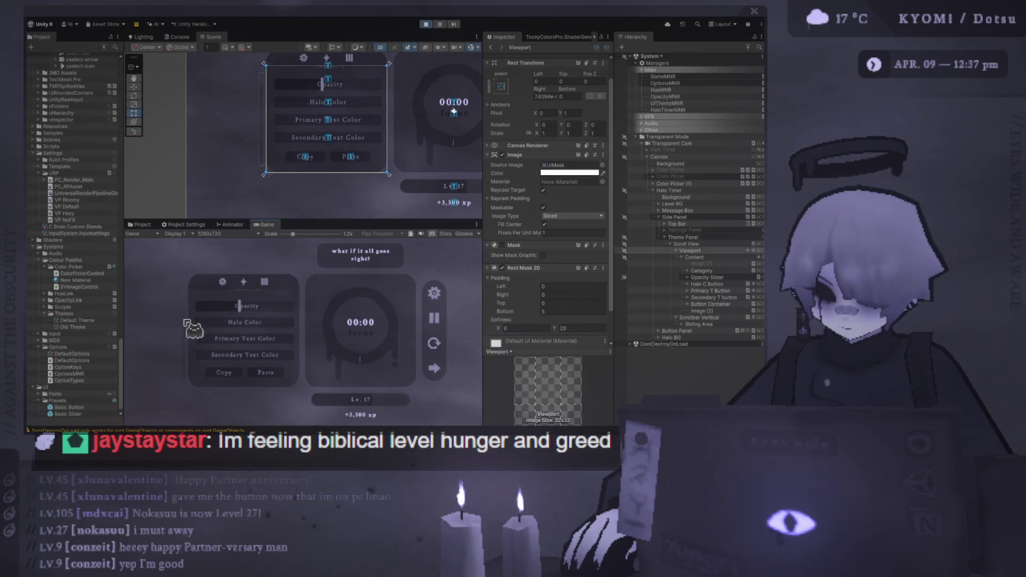
{"action": "scroll", "coordinate": [183, 320], "scroll_direction": "up", "scroll_amount": 2}
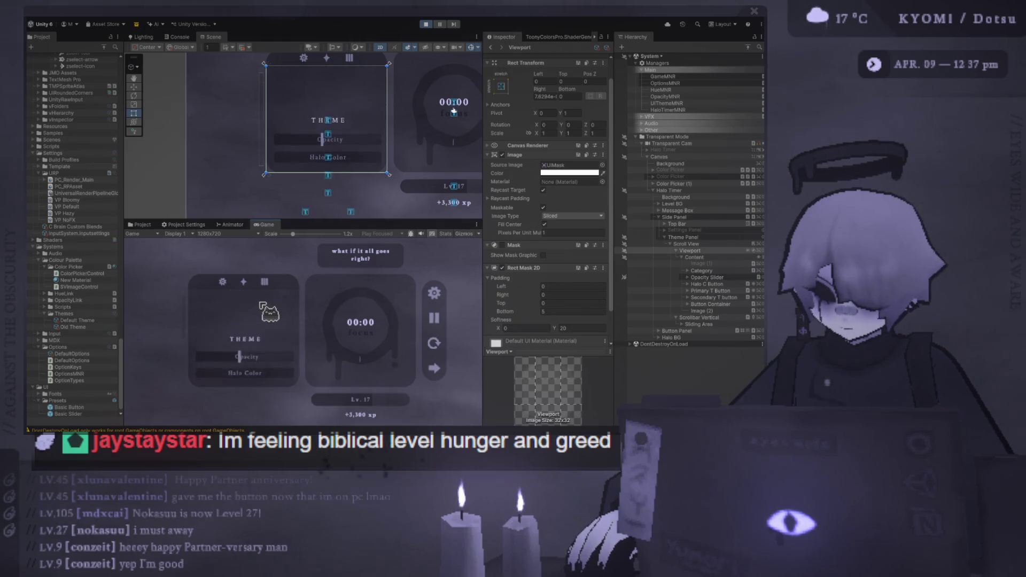
{"action": "scroll", "coordinate": [287, 313], "scroll_direction": "down", "scroll_amount": 1}
{"action": "scroll", "coordinate": [288, 321], "scroll_direction": "up", "scroll_amount": 2}
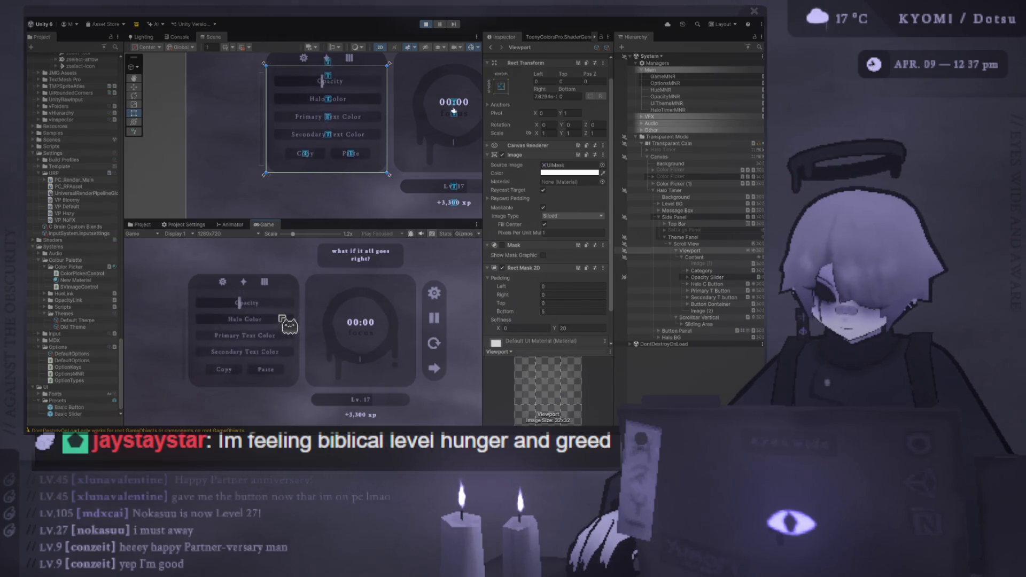
{"action": "scroll", "coordinate": [289, 321], "scroll_direction": "down", "scroll_amount": 1}
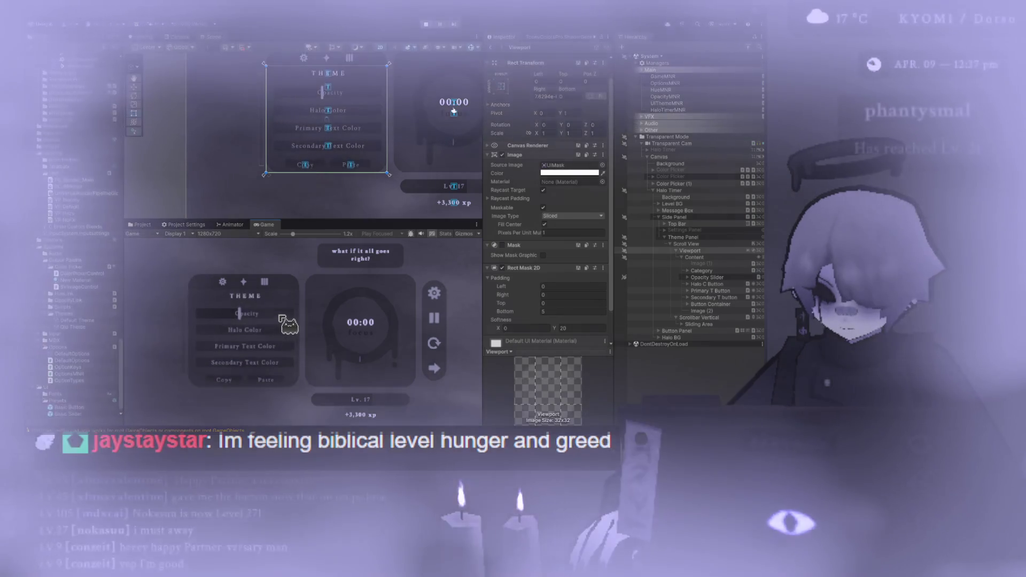
{"action": "scroll", "coordinate": [192, 326], "scroll_direction": "down", "scroll_amount": 1}
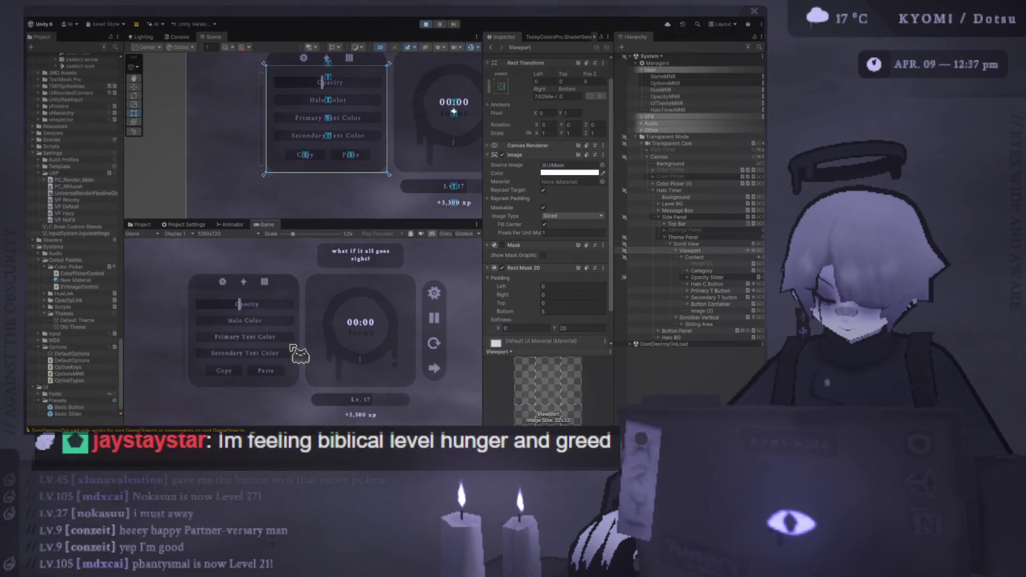
{"action": "scroll", "coordinate": [300, 354], "scroll_direction": "up", "scroll_amount": 2}
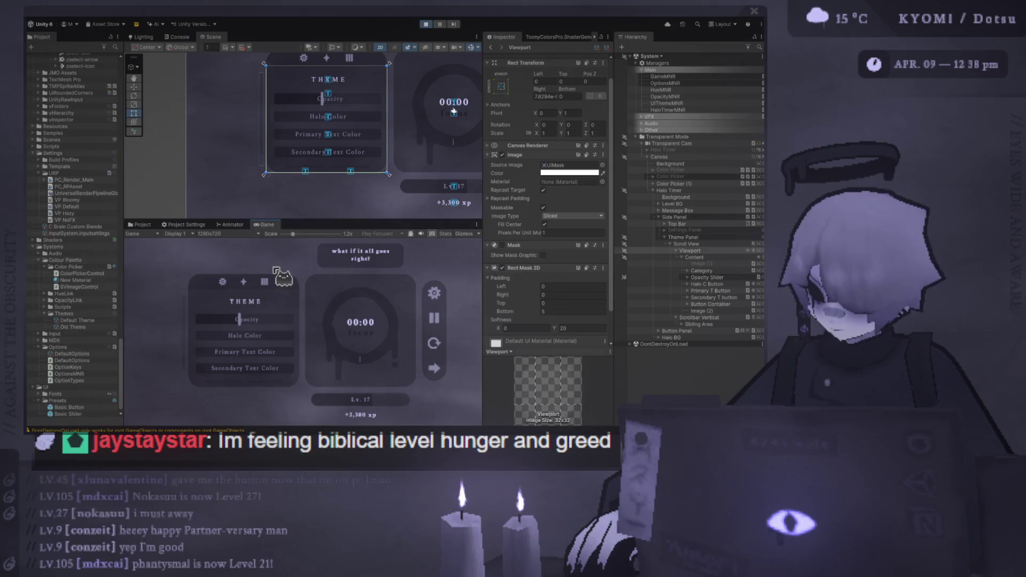
{"action": "mouse_move", "coordinate": [239, 320]}
{"action": "left_mouse_down"}
{"action": "mouse_move", "coordinate": [230, 324]}
{"action": "mouse_move", "coordinate": [267, 329]}
{"action": "mouse_move", "coordinate": [194, 342]}
{"action": "mouse_move", "coordinate": [185, 331]}
{"action": "mouse_move", "coordinate": [242, 339]}
{"action": "mouse_move", "coordinate": [254, 374]}
{"action": "mouse_move", "coordinate": [265, 318]}
{"action": "mouse_move", "coordinate": [270, 345]}
{"action": "mouse_move", "coordinate": [256, 340]}
{"action": "left_mouse_up"}
{"action": "mouse_move", "coordinate": [175, 360]}
{"action": "left_mouse_down"}
{"action": "mouse_move", "coordinate": [190, 352]}
{"action": "mouse_move", "coordinate": [144, 334]}
{"action": "left_mouse_up"}
{"action": "mouse_move", "coordinate": [254, 314]}
{"action": "left_mouse_down"}
{"action": "mouse_move", "coordinate": [227, 310]}
{"action": "mouse_move", "coordinate": [344, 328]}
{"action": "mouse_move", "coordinate": [240, 337]}
{"action": "mouse_move", "coordinate": [395, 359]}
{"action": "left_mouse_up"}
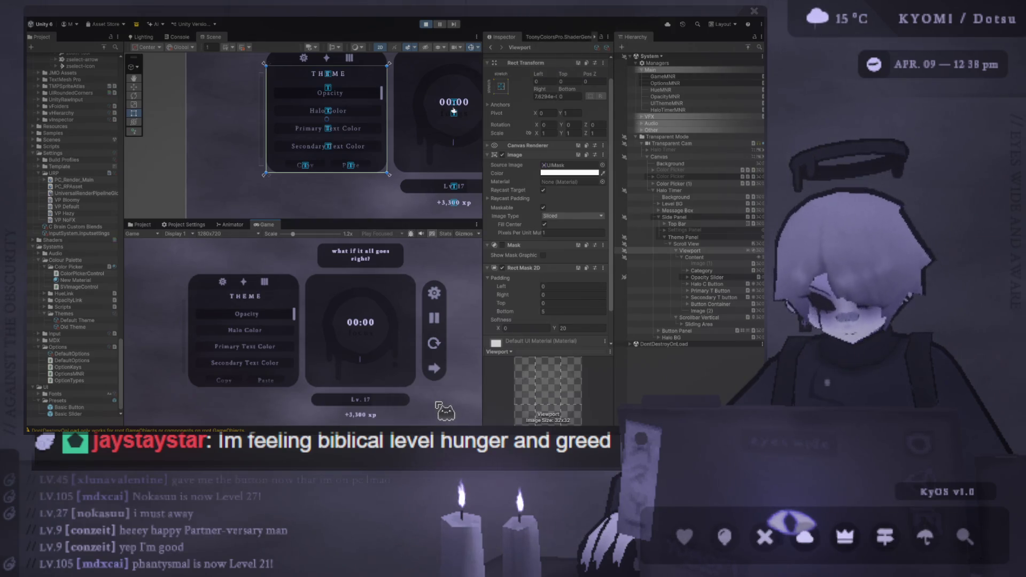
{"action": "scroll", "coordinate": [260, 331], "scroll_direction": "up", "scroll_amount": 1}
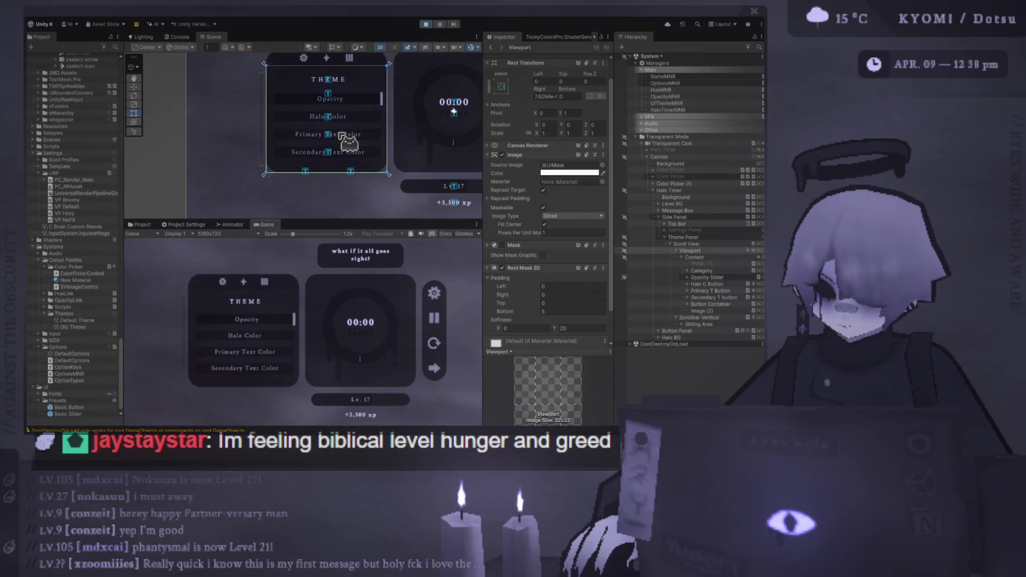
{"action": "mouse_move", "coordinate": [277, 321]}
{"action": "left_mouse_down"}
{"action": "mouse_move", "coordinate": [209, 340]}
{"action": "mouse_move", "coordinate": [312, 335]}
{"action": "mouse_move", "coordinate": [201, 334]}
{"action": "mouse_move", "coordinate": [313, 342]}
{"action": "mouse_move", "coordinate": [241, 323]}
{"action": "left_mouse_up"}
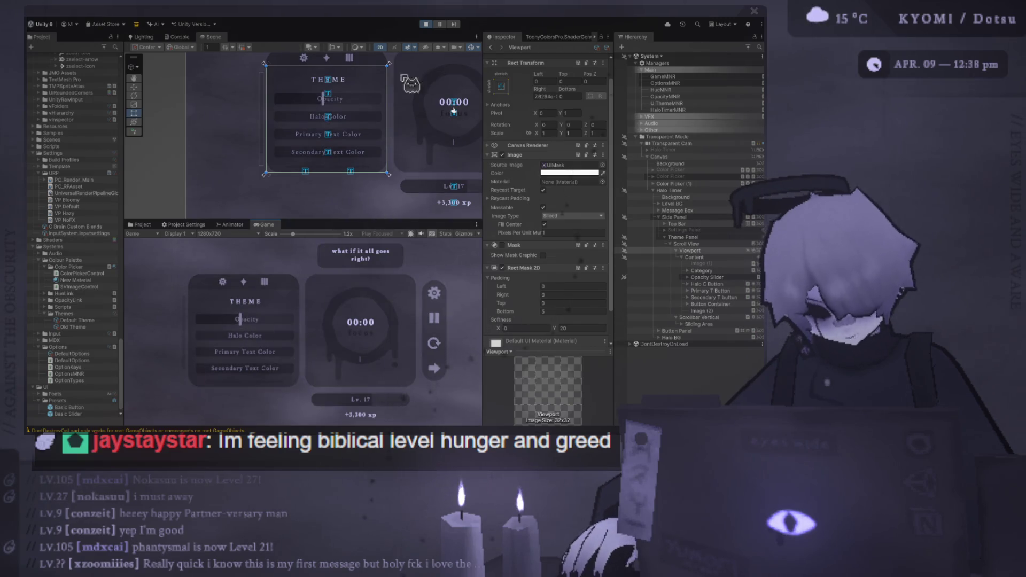
{"action": "scroll", "coordinate": [235, 358], "scroll_direction": "down", "scroll_amount": 2}
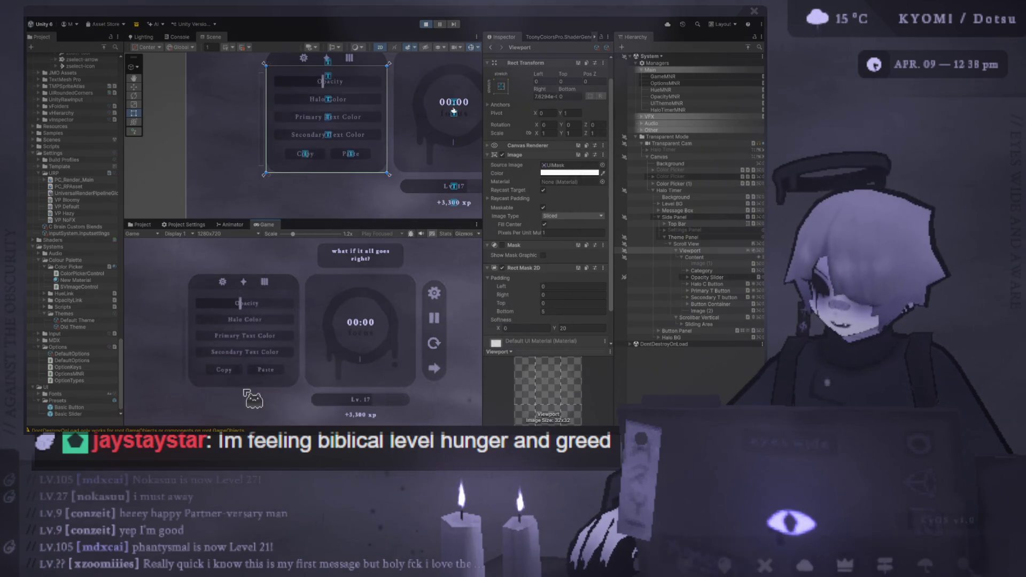
{"action": "scroll", "coordinate": [269, 319], "scroll_direction": "up", "scroll_amount": 2}
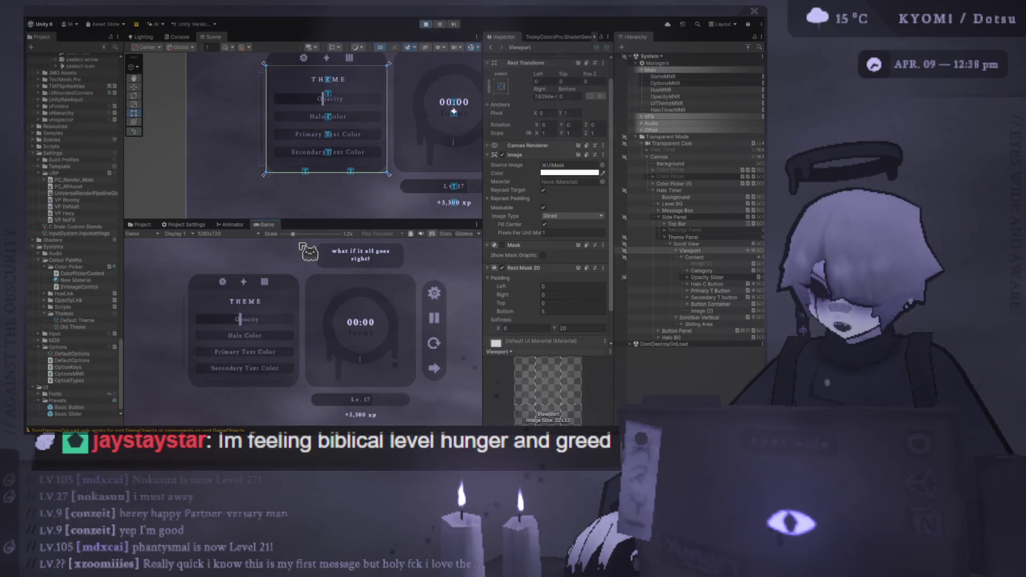
{"action": "scroll", "coordinate": [311, 292], "scroll_direction": "down", "scroll_amount": 3}
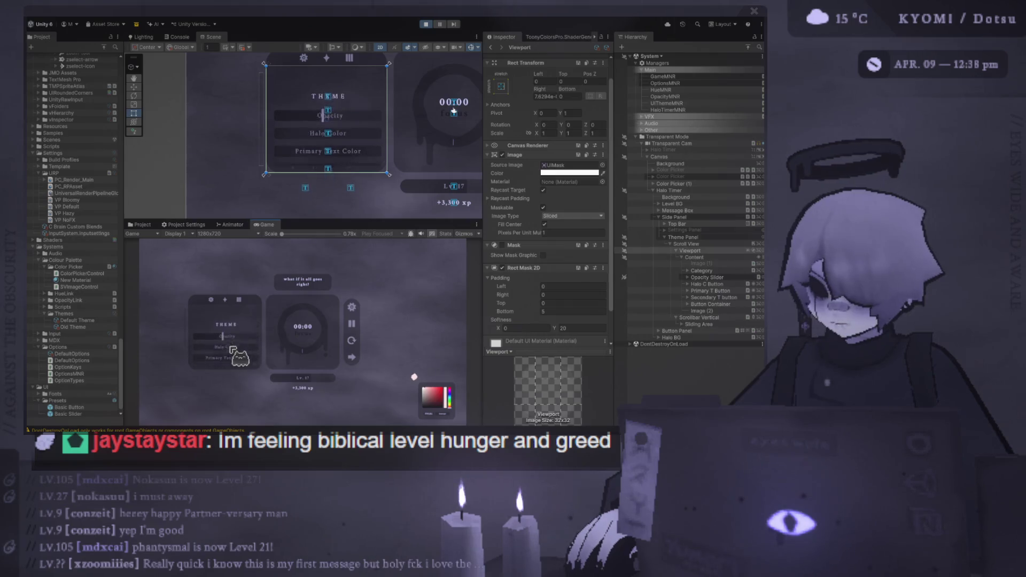
{"action": "left_click", "coordinate": [426, 24]}
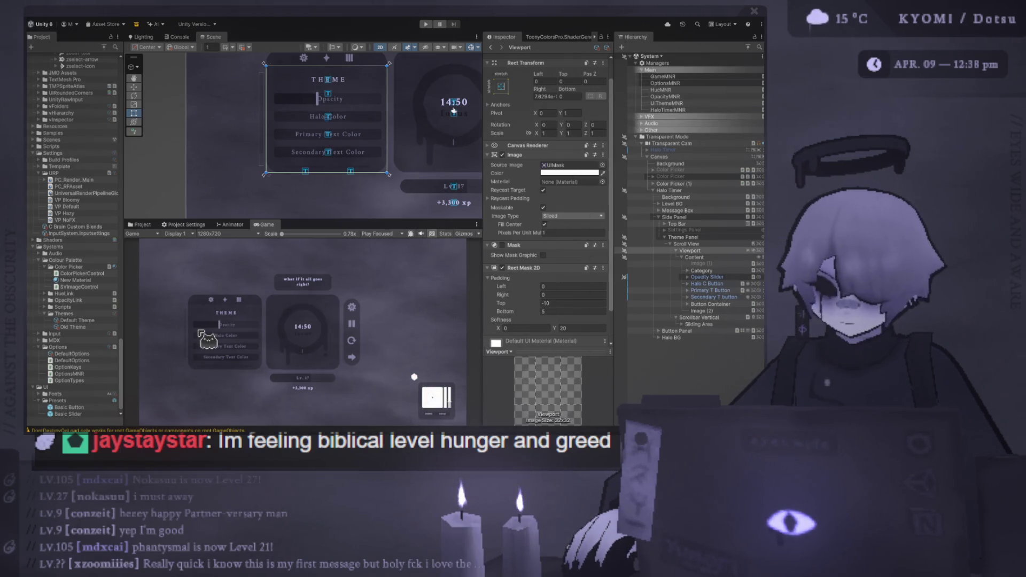
Step: Set the Viewport mask's top padding back to 0 and save the scene with Ctrl+S
{"action": "left_click", "coordinate": [561, 303]}
{"action": "type", "text": "0"}
{"action": "key", "text": "ctrl+s"}
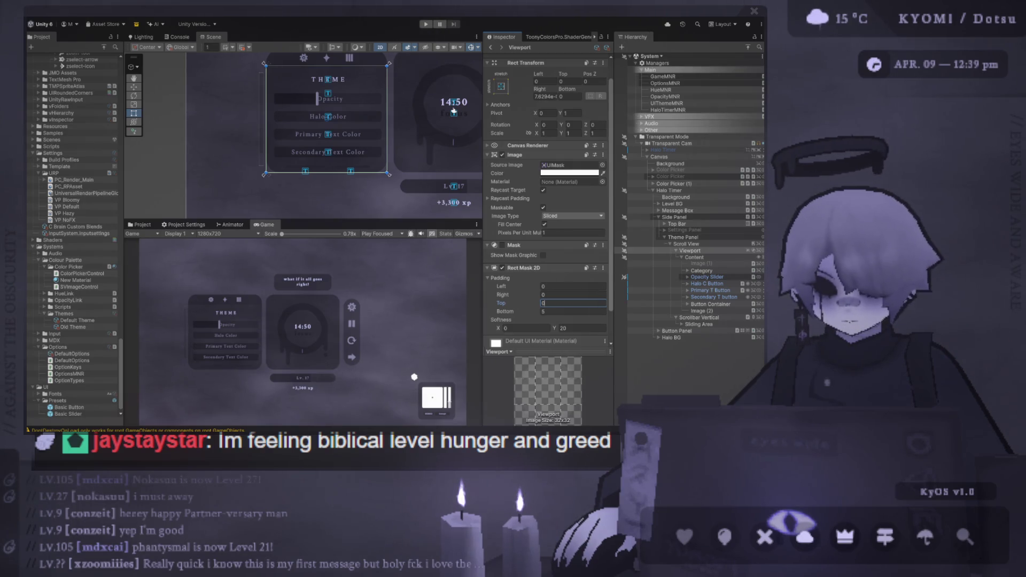
{"action": "key", "text": "Return"}
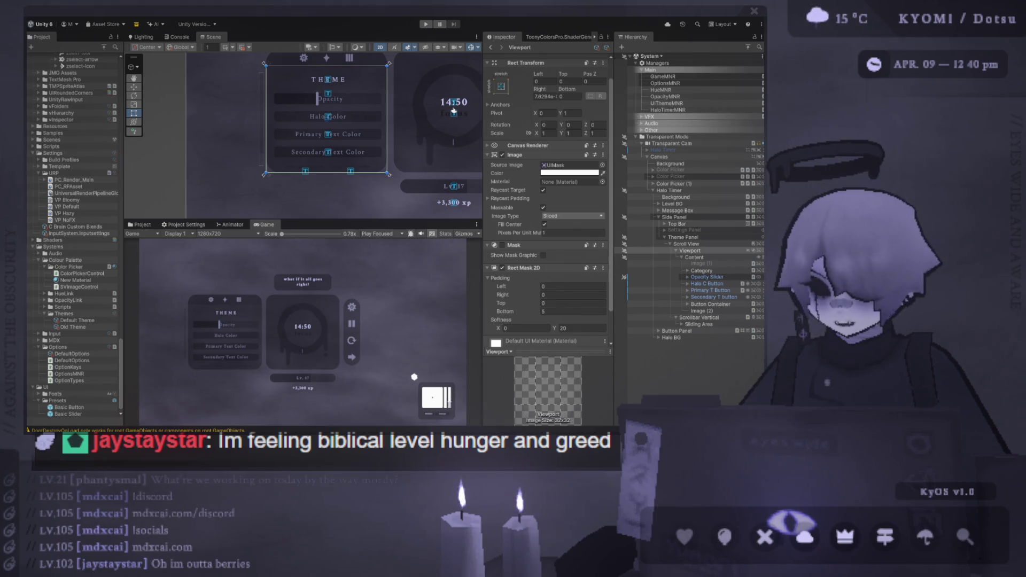
Step: Raise the Scene–Game splitter so the Game view shows the THEME panel's color rows
{"action": "left_click_drag", "start_coordinate": [293, 220], "coordinate": [294, 165]}
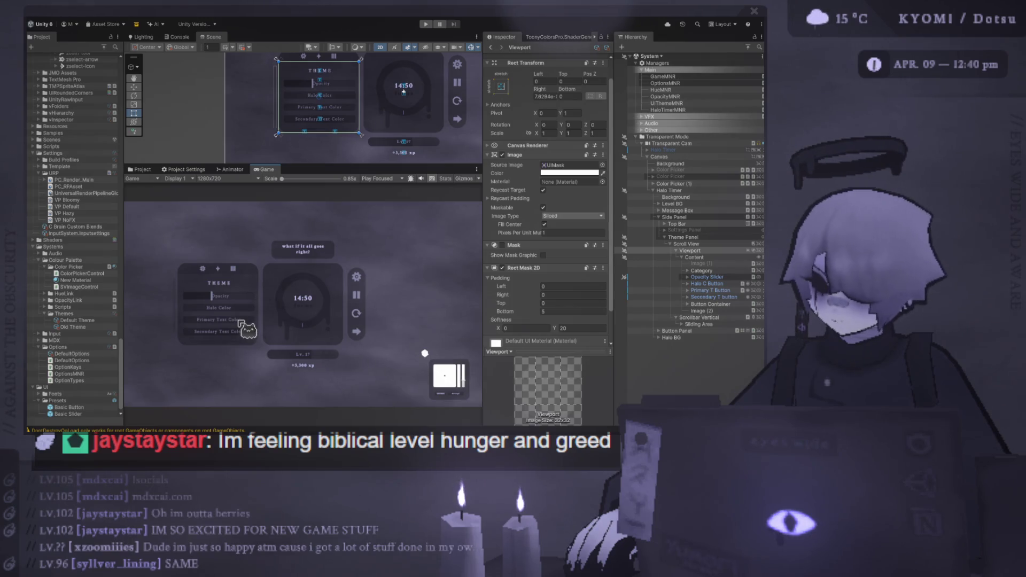
{"action": "left_click_drag", "start_coordinate": [291, 170], "coordinate": [301, 194]}
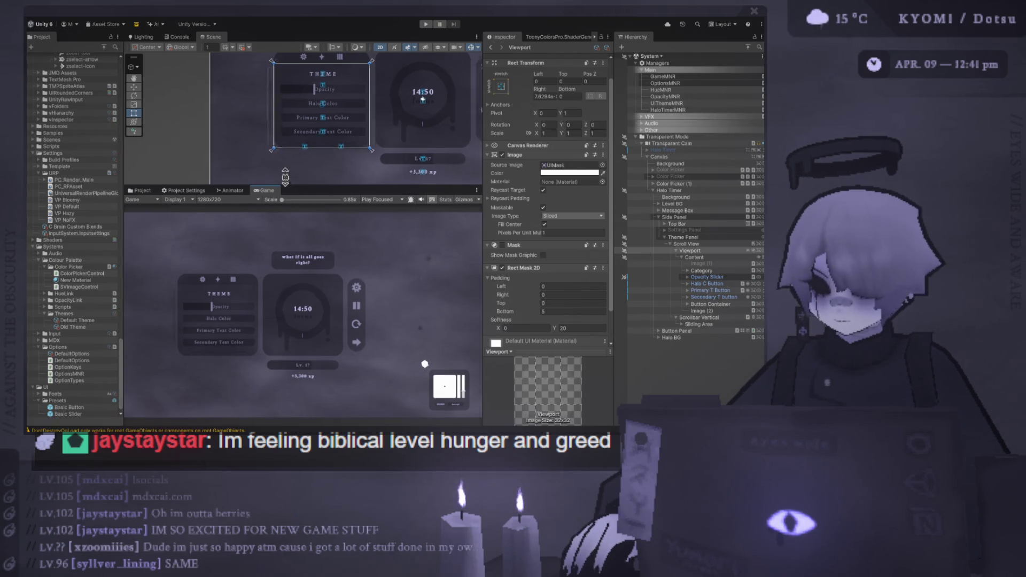
{"action": "left_click_drag", "start_coordinate": [284, 187], "coordinate": [284, 167]}
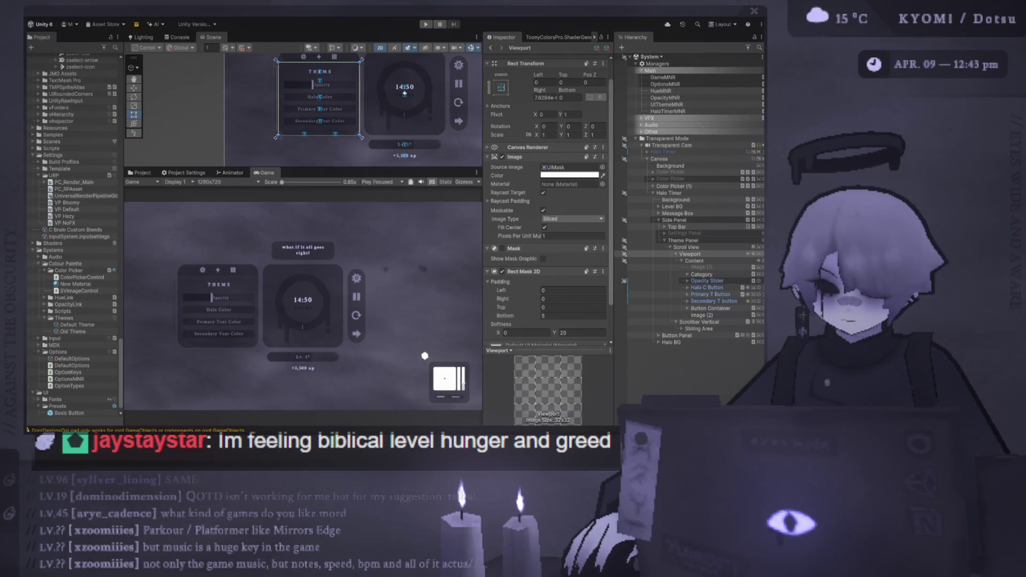
{"action": "mouse_move", "coordinate": [297, 168]}
{"action": "left_mouse_down"}
{"action": "mouse_move", "coordinate": [297, 230]}
{"action": "mouse_move", "coordinate": [278, 199]}
{"action": "left_mouse_up"}
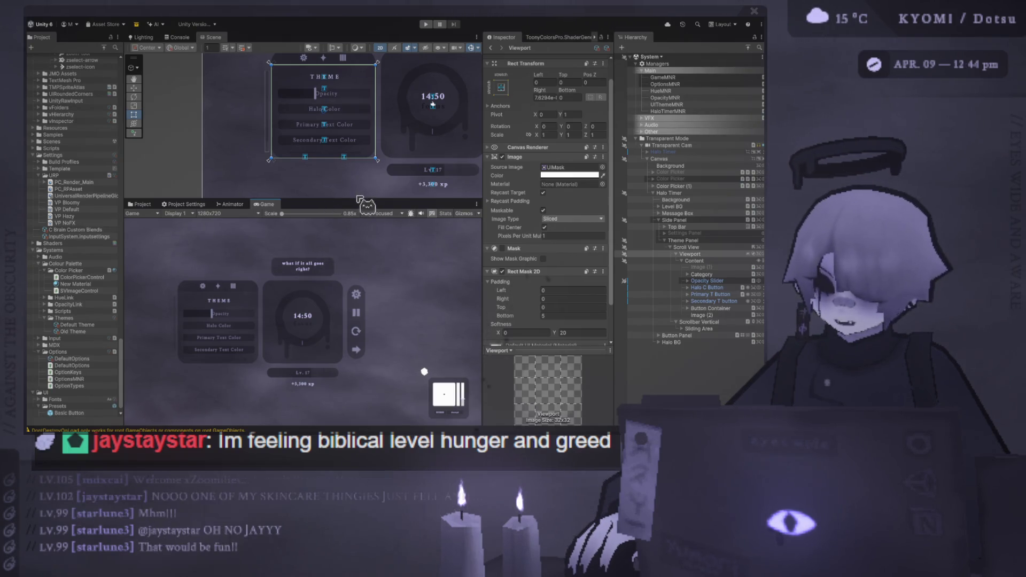
Step: Lower the Scene–Game splitter to give the Scene view more room
{"action": "left_click_drag", "start_coordinate": [358, 196], "coordinate": [358, 291]}
{"action": "scroll", "coordinate": [320, 160], "scroll_direction": "up", "scroll_amount": 2}
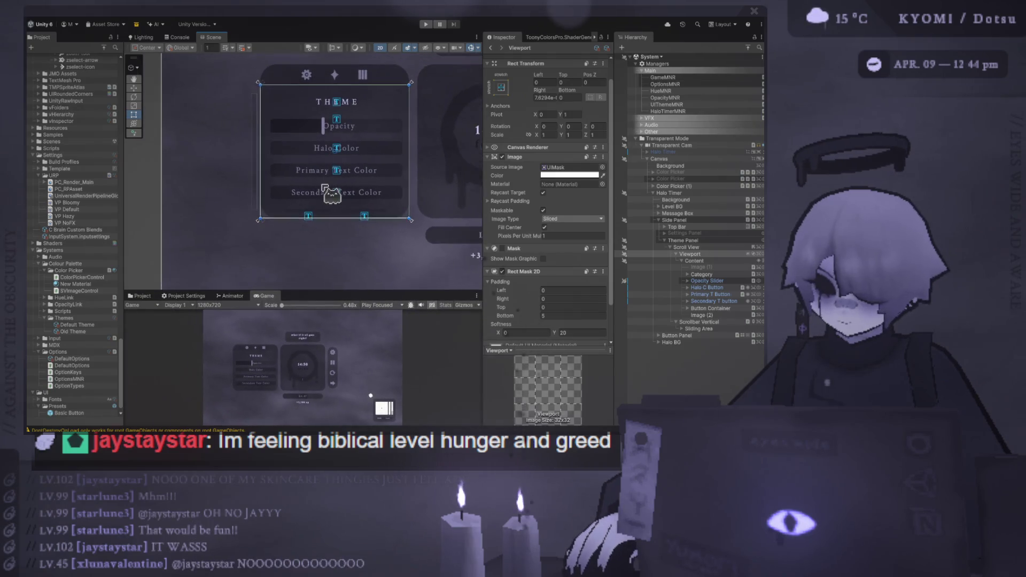
{"action": "left_click_drag", "start_coordinate": [305, 195], "coordinate": [306, 227]}
{"action": "scroll", "coordinate": [306, 227], "scroll_direction": "up", "scroll_amount": 1}
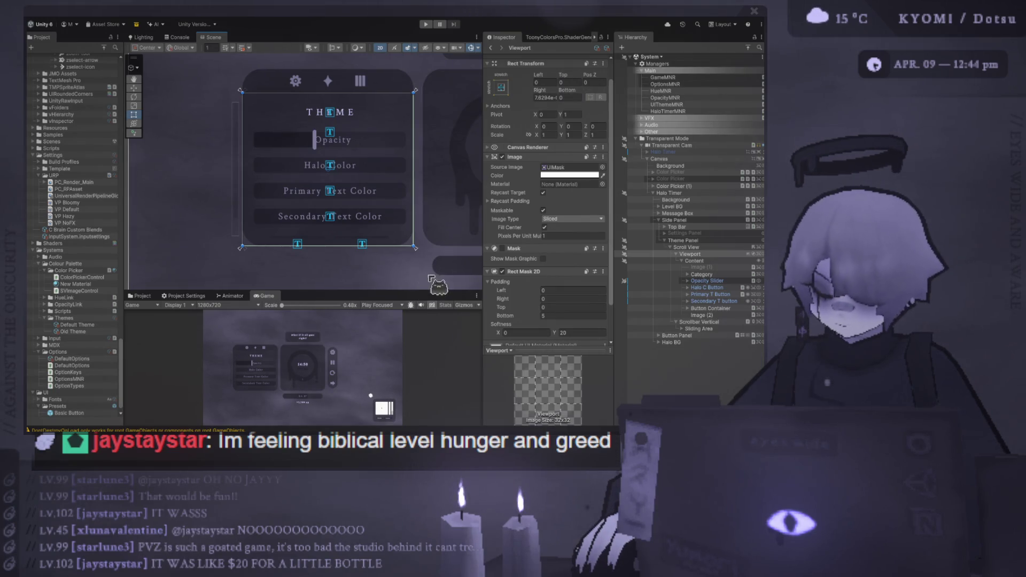
{"action": "mouse_move", "coordinate": [421, 289]}
{"action": "left_mouse_down"}
{"action": "mouse_move", "coordinate": [414, 190]}
{"action": "mouse_move", "coordinate": [391, 114]}
{"action": "mouse_move", "coordinate": [374, 237]}
{"action": "mouse_move", "coordinate": [370, 215]}
{"action": "left_mouse_up"}
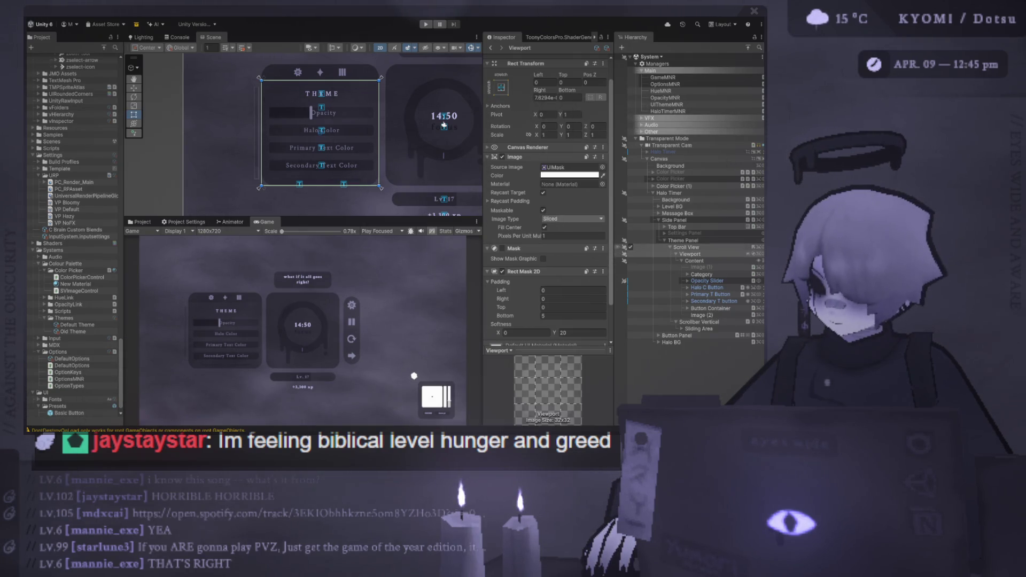
{"action": "left_click", "coordinate": [632, 248]}
Step: Re-enable and duplicate the Theme panel's Scroll View, rename it 'Basic Scroll View', and expand it
{"action": "left_click", "coordinate": [631, 247]}
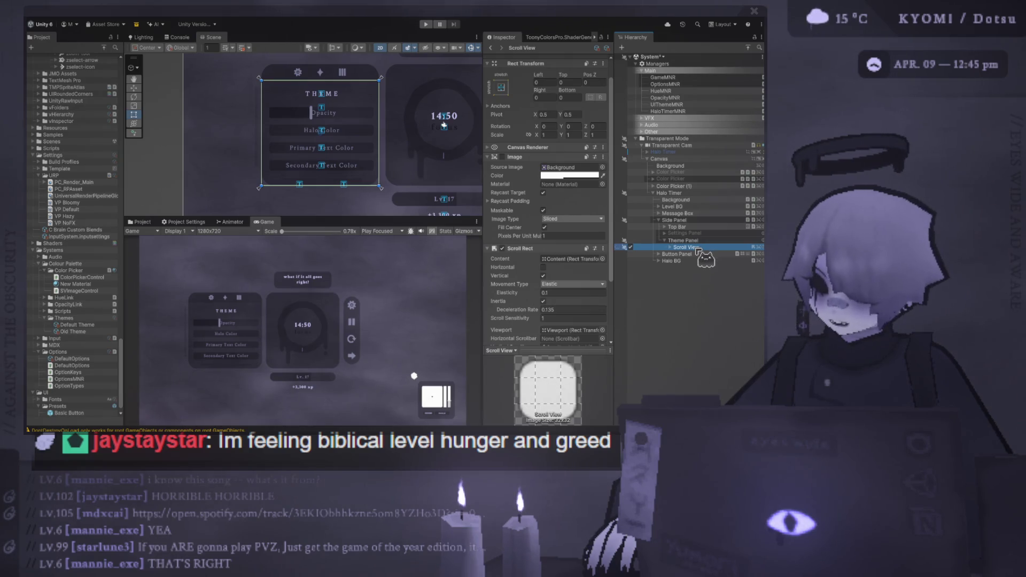
{"action": "key", "text": "ctrl+d"}
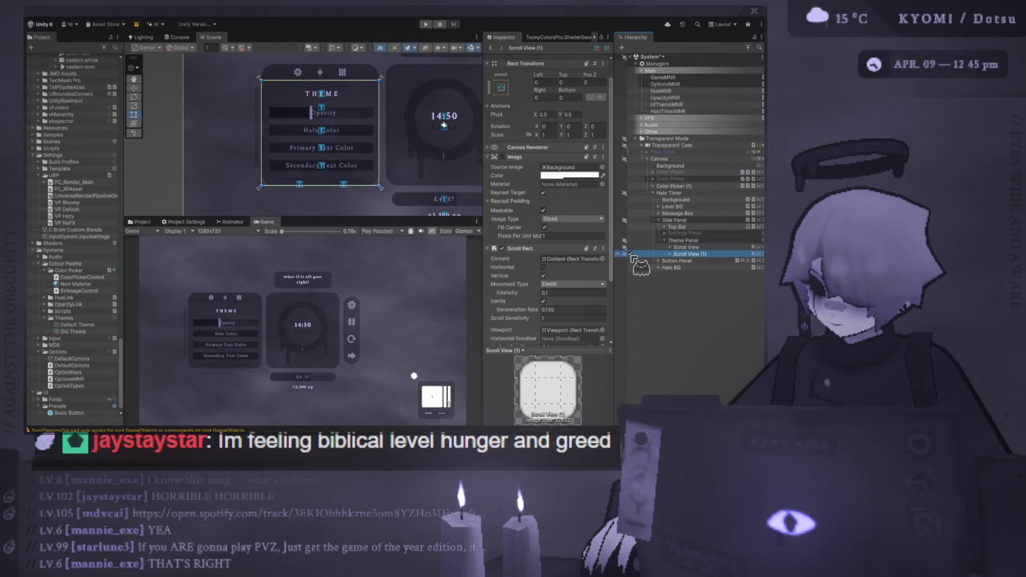
{"action": "left_click", "coordinate": [698, 253]}
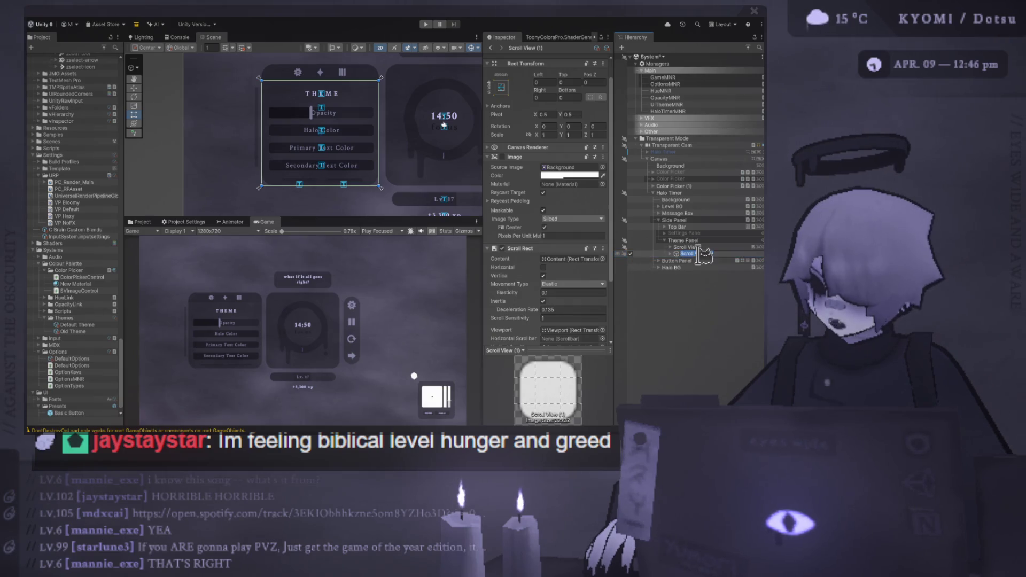
{"action": "type", "text": "Bas"}
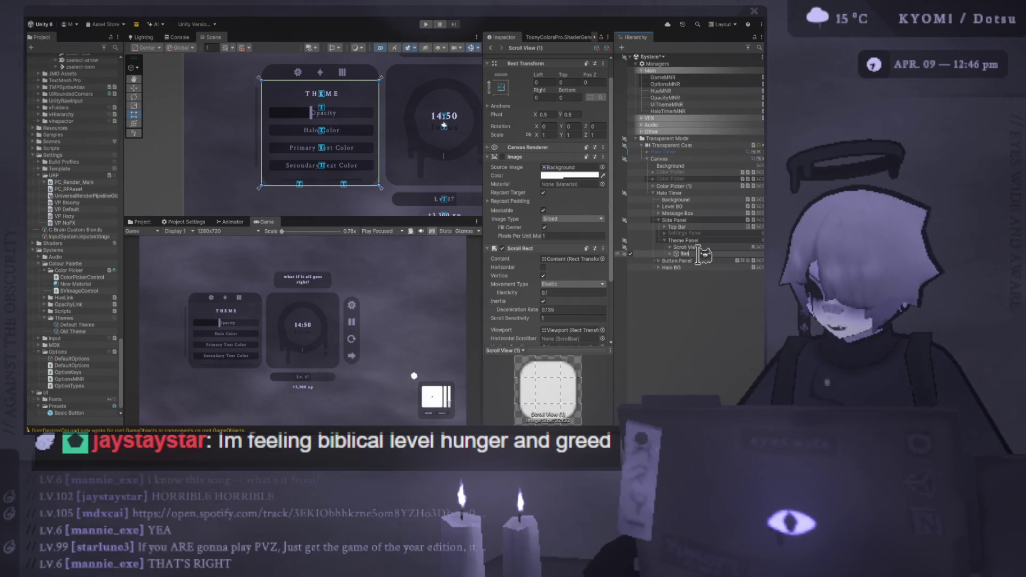
{"action": "type", "text": "ic S"}
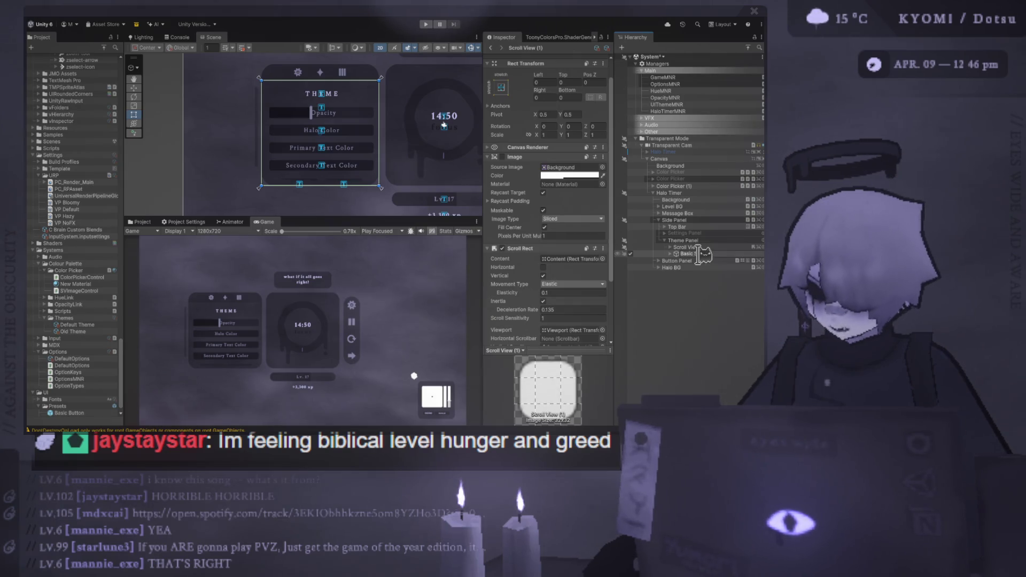
{"action": "type", "text": "croll View"}
{"action": "key", "text": "Return"}
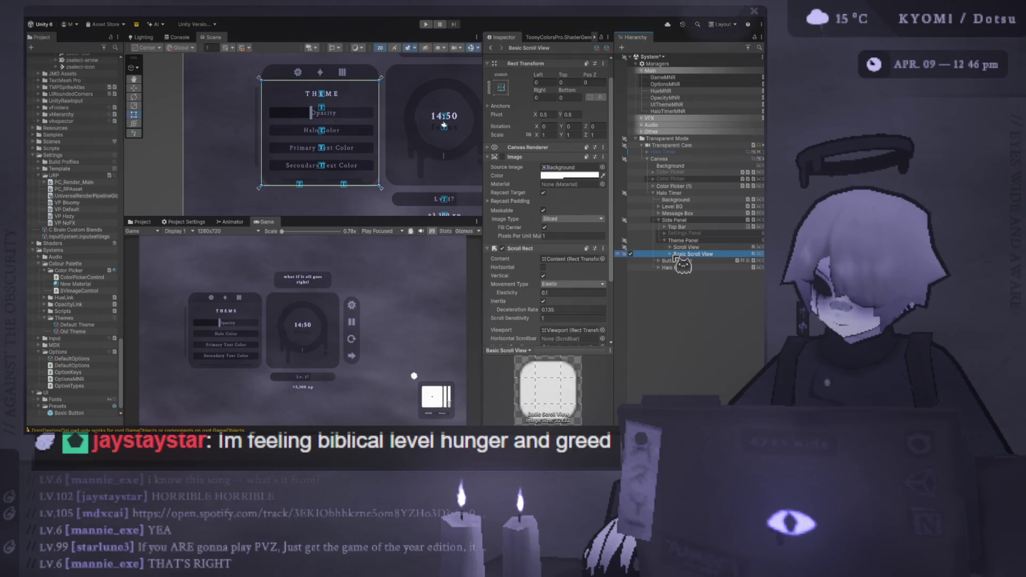
{"action": "left_click", "coordinate": [671, 254]}
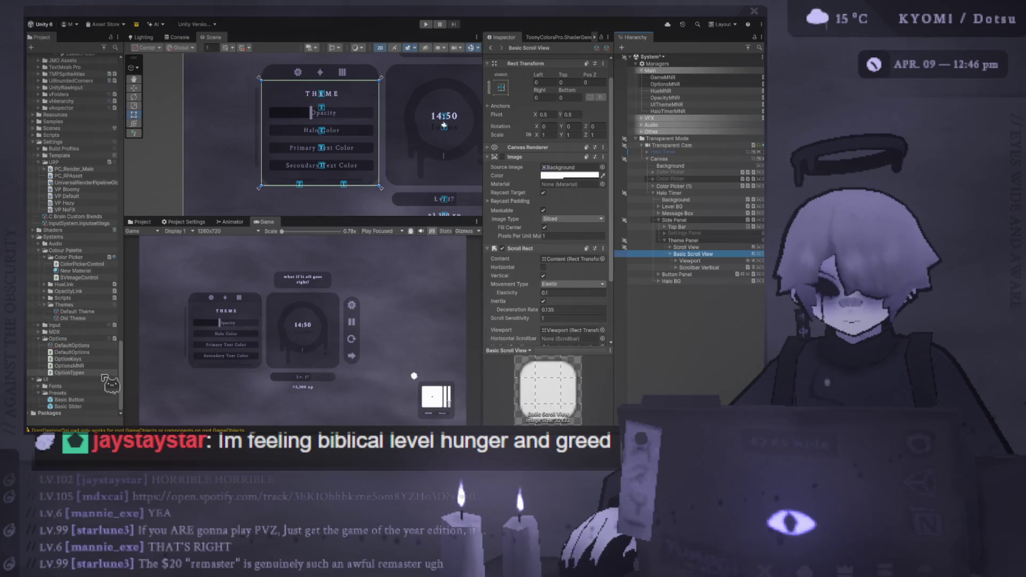
Step: Make Basic Scroll View a prefab in Presets and place a second instance under Scroll View
{"action": "left_click_drag", "start_coordinate": [680, 242], "coordinate": [74, 394]}
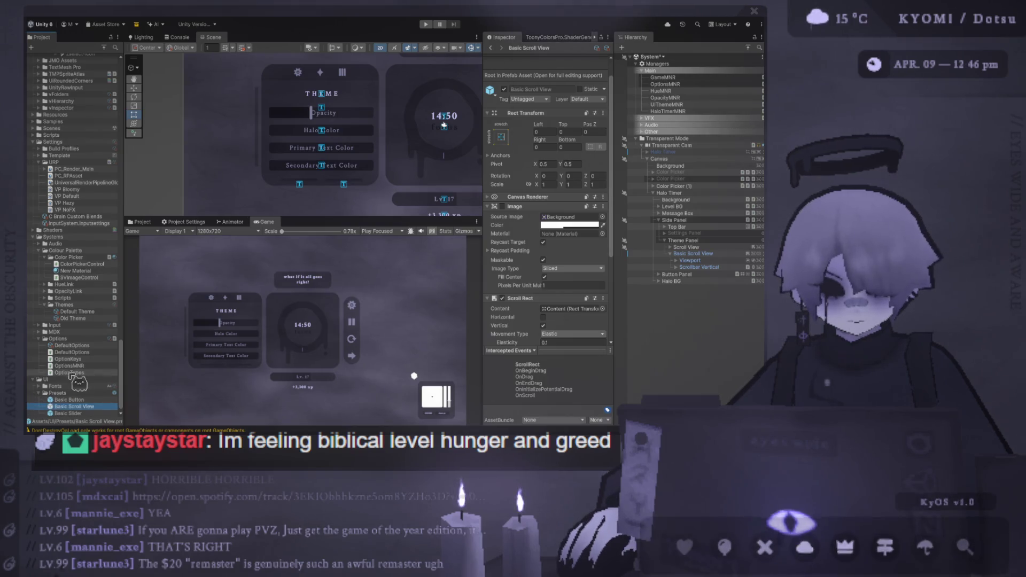
{"action": "mouse_move", "coordinate": [676, 316]}
{"action": "left_mouse_down"}
{"action": "mouse_move", "coordinate": [707, 258]}
{"action": "mouse_move", "coordinate": [701, 247]}
{"action": "mouse_move", "coordinate": [686, 267]}
{"action": "mouse_move", "coordinate": [675, 257]}
{"action": "mouse_move", "coordinate": [688, 270]}
{"action": "left_mouse_up"}
{"action": "left_click", "coordinate": [690, 281]}
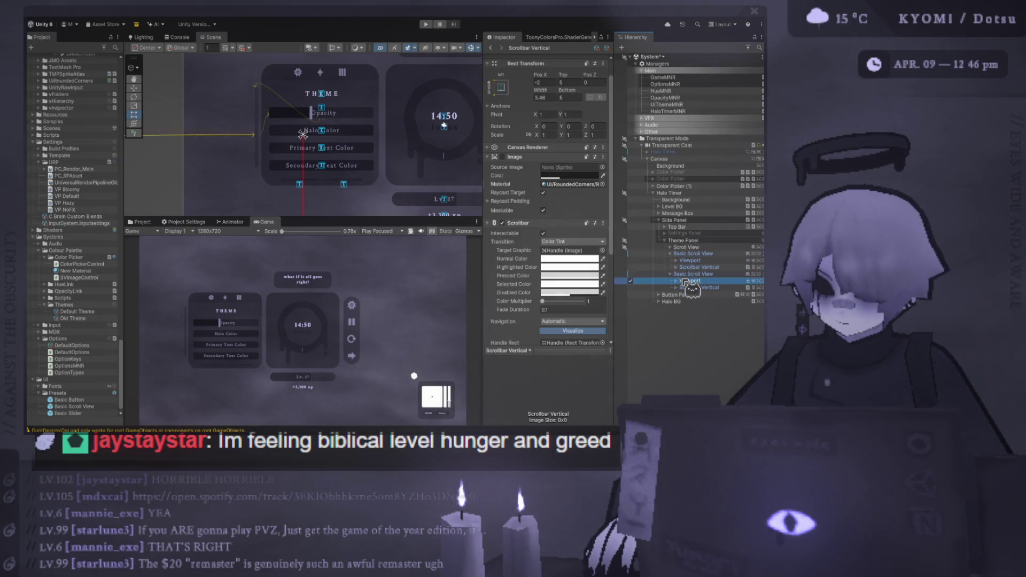
Step: Compare the two Basic Scroll Views by toggling their active checkboxes
{"action": "scroll", "coordinate": [326, 210], "scroll_direction": "down", "scroll_amount": 3}
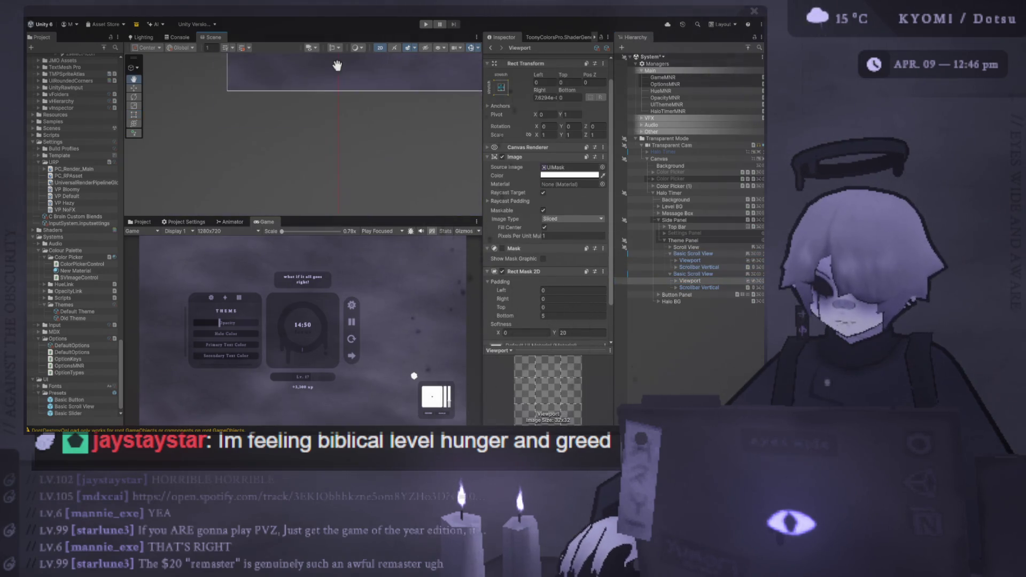
{"action": "scroll", "coordinate": [310, 176], "scroll_direction": "up", "scroll_amount": 2}
{"action": "left_click", "coordinate": [298, 176]}
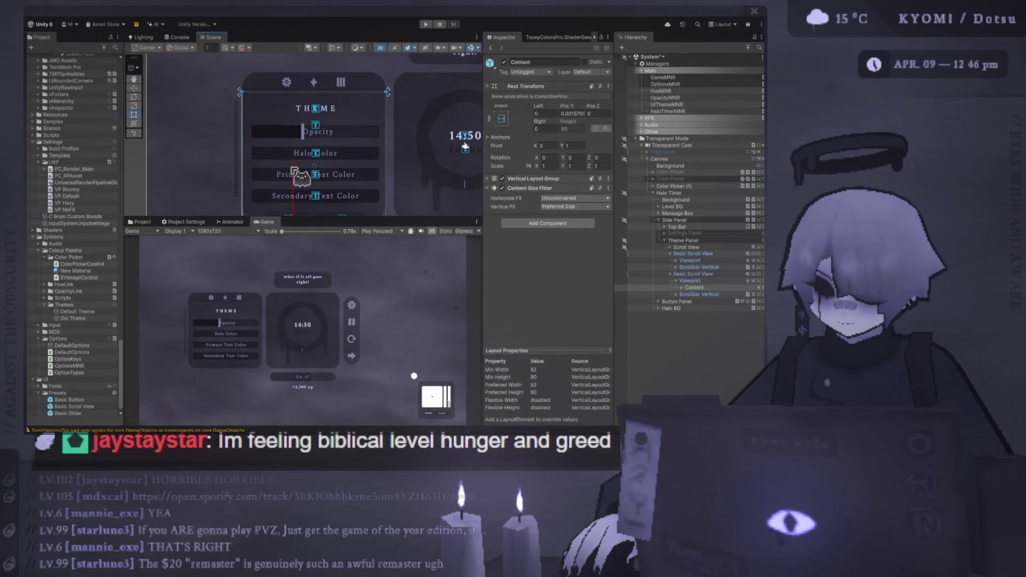
{"action": "left_click", "coordinate": [630, 275]}
{"action": "left_click", "coordinate": [631, 274]}
{"action": "left_click", "coordinate": [631, 254]}
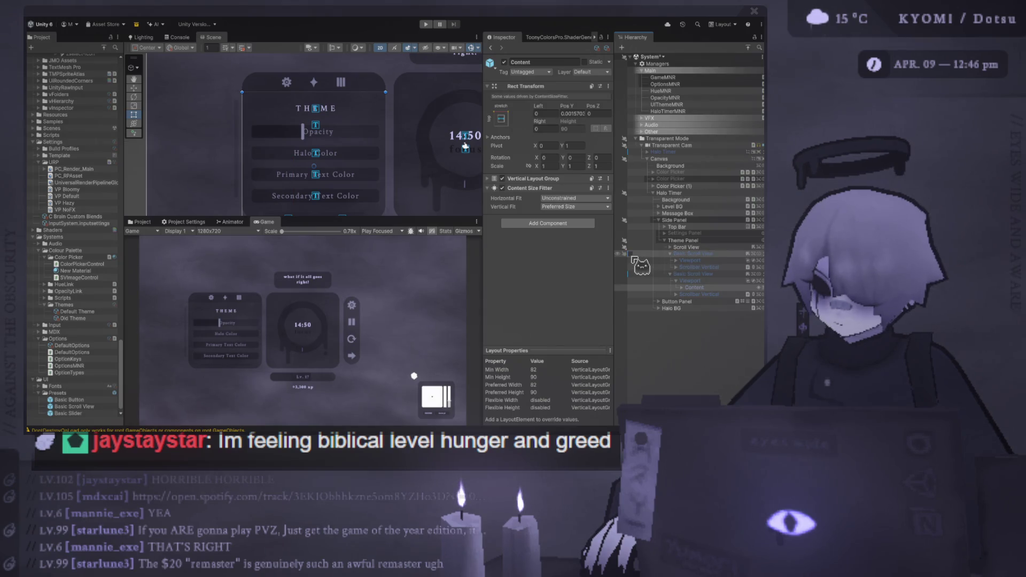
Step: Delete the inactive Basic Scroll View and drag the Basic Scroll View prefab into the Hierarchy
{"action": "left_click", "coordinate": [690, 273]}
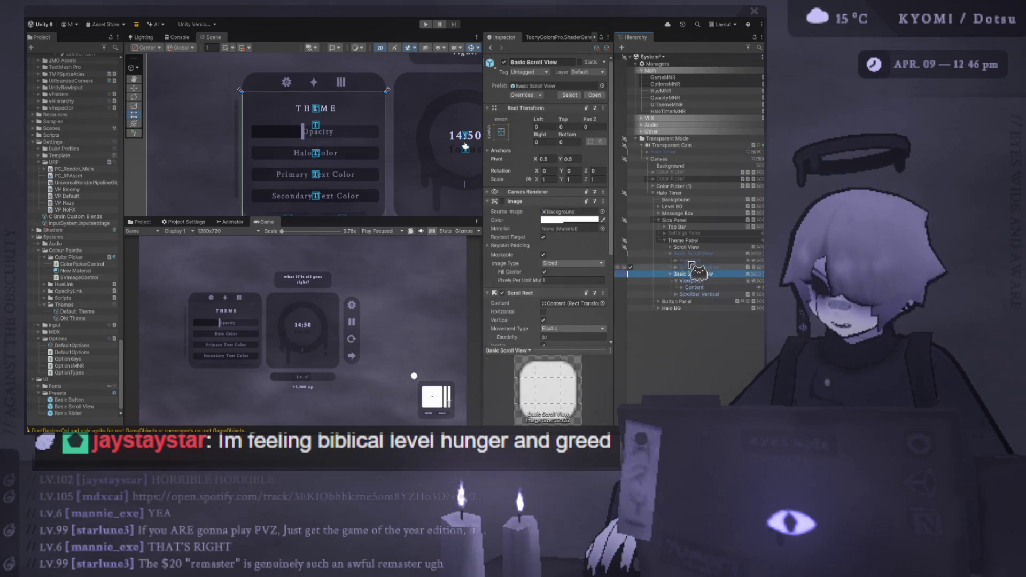
{"action": "left_click", "coordinate": [694, 255]}
{"action": "key", "text": "Delete"}
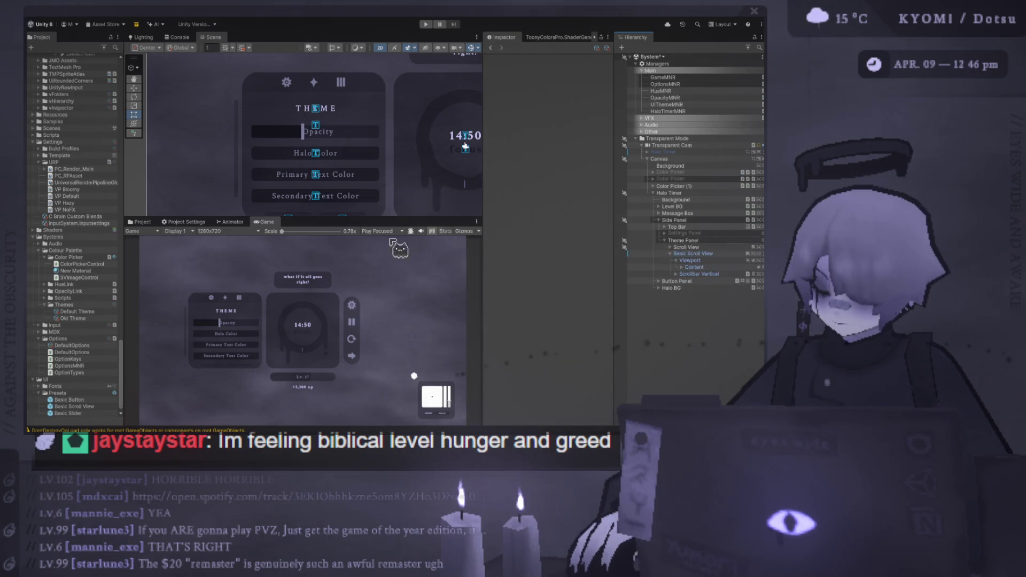
{"action": "mouse_move", "coordinate": [92, 410]}
{"action": "left_mouse_down"}
{"action": "mouse_move", "coordinate": [694, 261]}
{"action": "mouse_move", "coordinate": [681, 251]}
{"action": "left_mouse_up"}
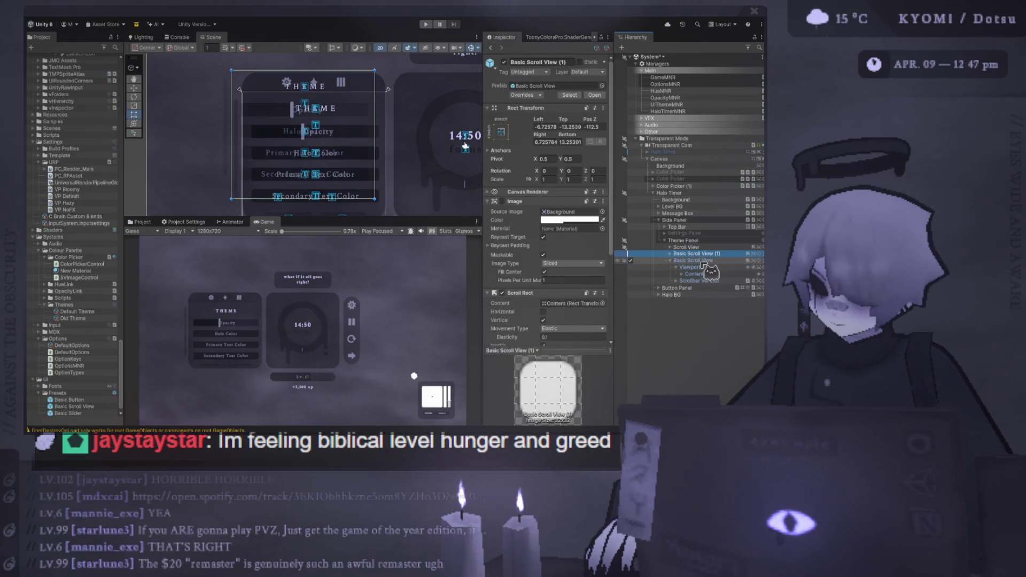
Step: Undo the deletion and an accidental reorder of the Basic Scroll Views
{"action": "key", "text": "ctrl+z"}
{"action": "key", "text": "ctrl+z"}
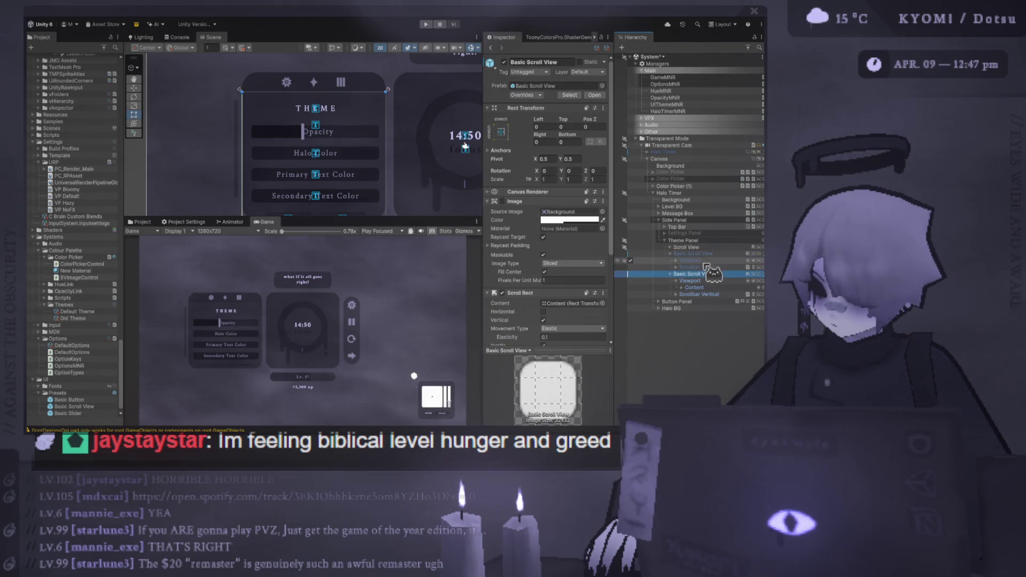
{"action": "left_click_drag", "start_coordinate": [706, 266], "coordinate": [685, 255]}
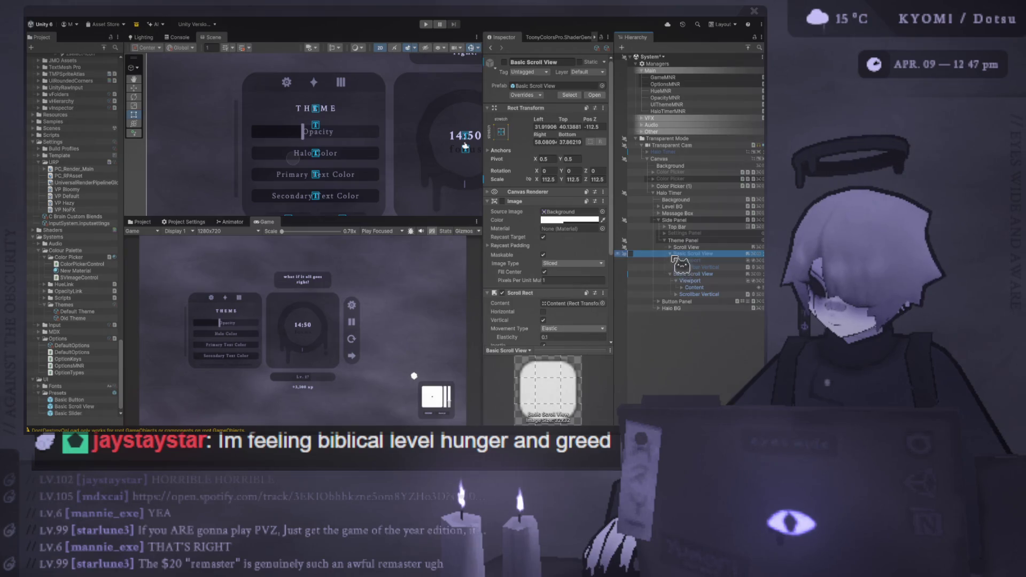
{"action": "key", "text": "ctrl+z"}
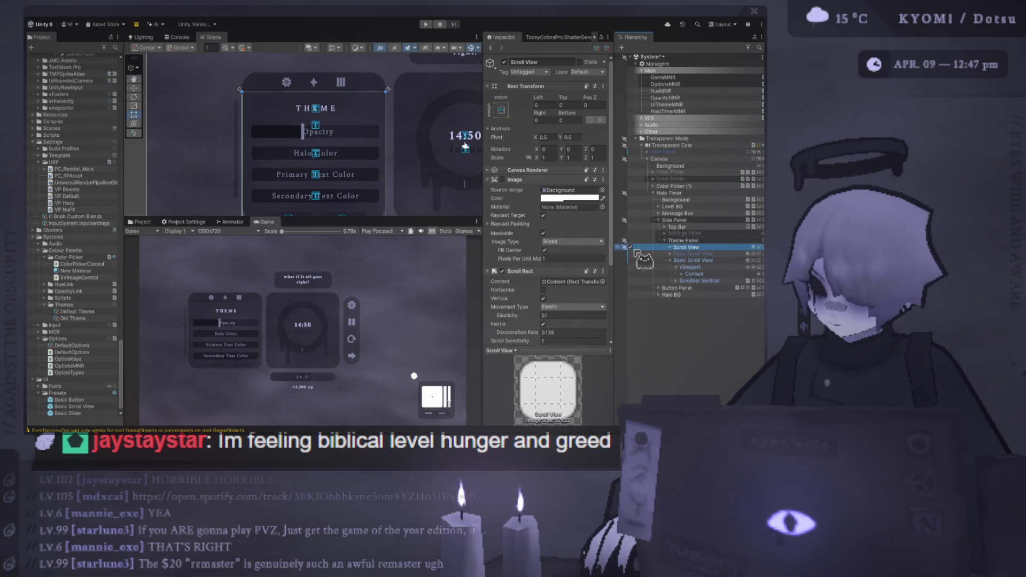
{"action": "left_click", "coordinate": [698, 260]}
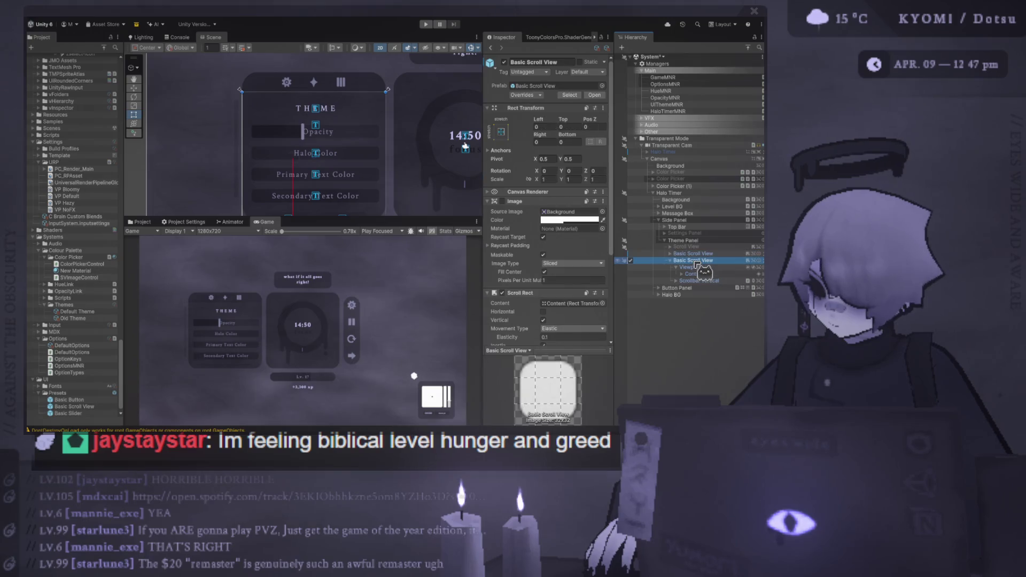
{"action": "left_click", "coordinate": [541, 104]}
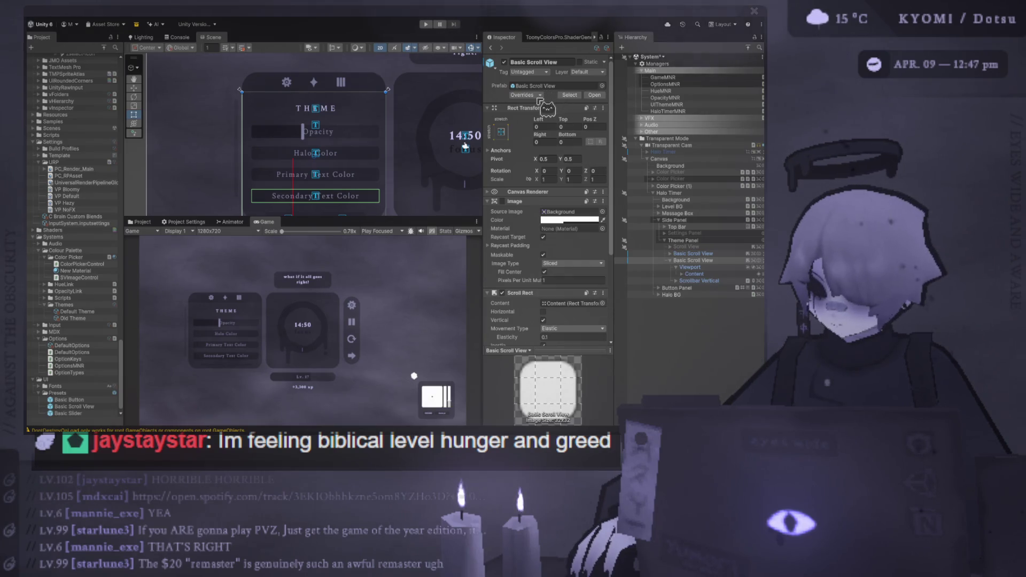
{"action": "left_click", "coordinate": [700, 261]}
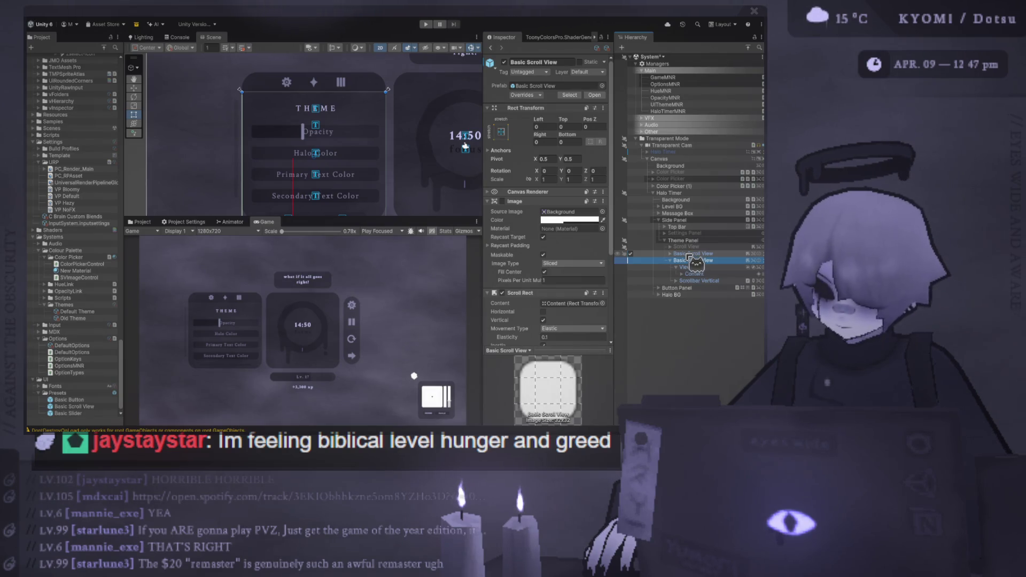
Step: Duplicate Basic Scroll View into copies (1) and (2), toggling active states along the way
{"action": "left_click", "coordinate": [689, 256]}
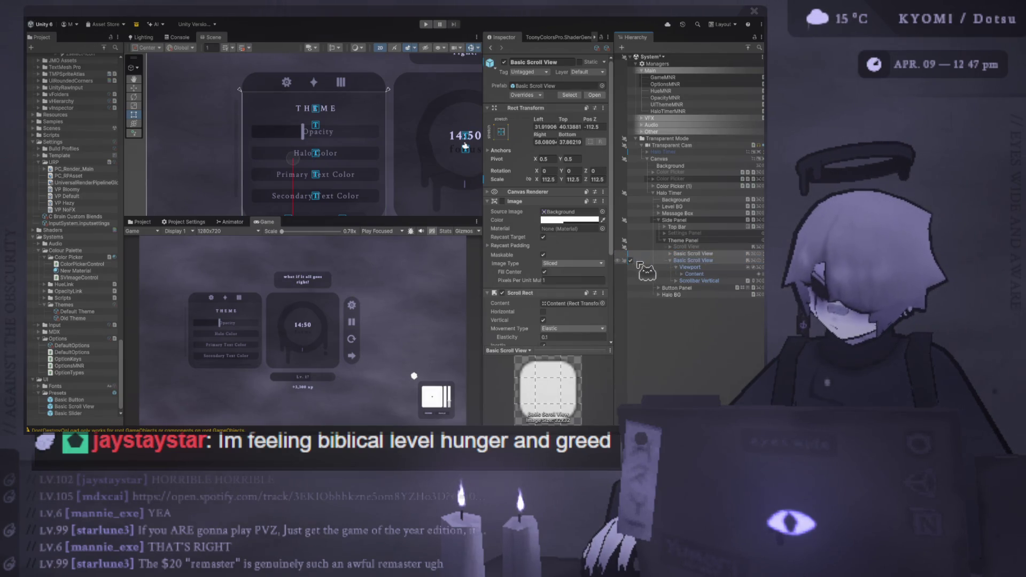
{"action": "left_click", "coordinate": [632, 260]}
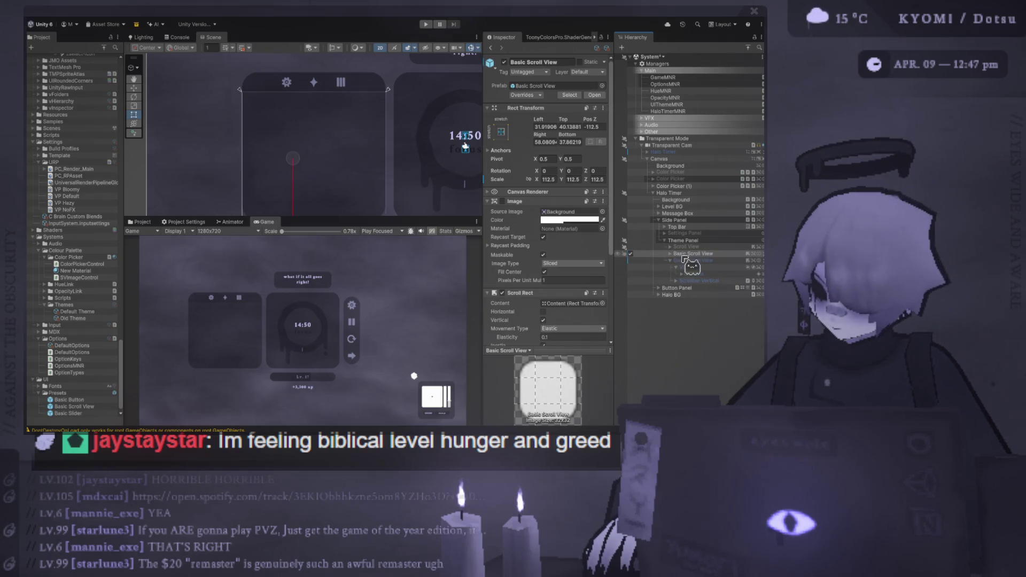
{"action": "key", "text": "ctrl+d"}
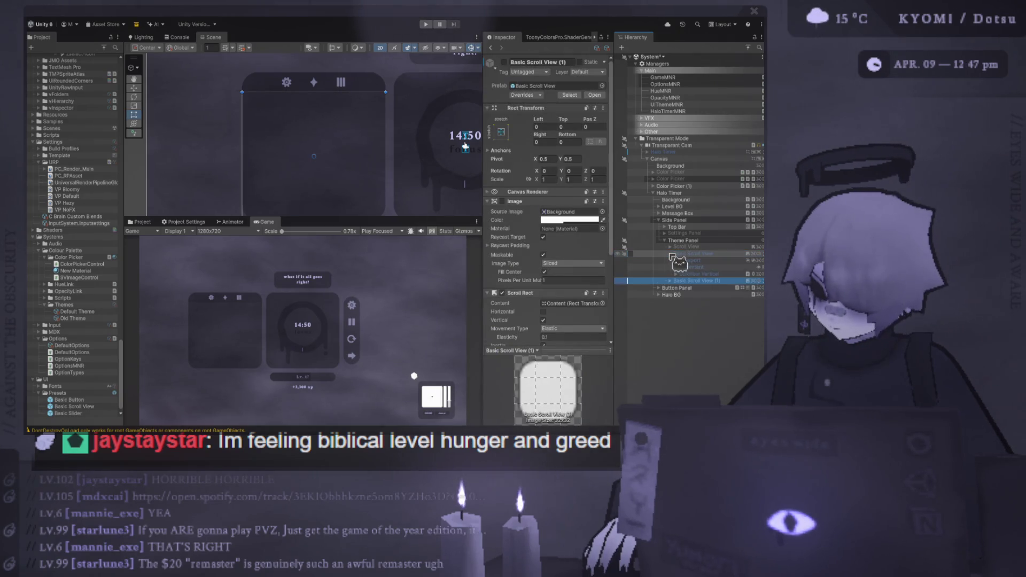
{"action": "left_click", "coordinate": [635, 256]}
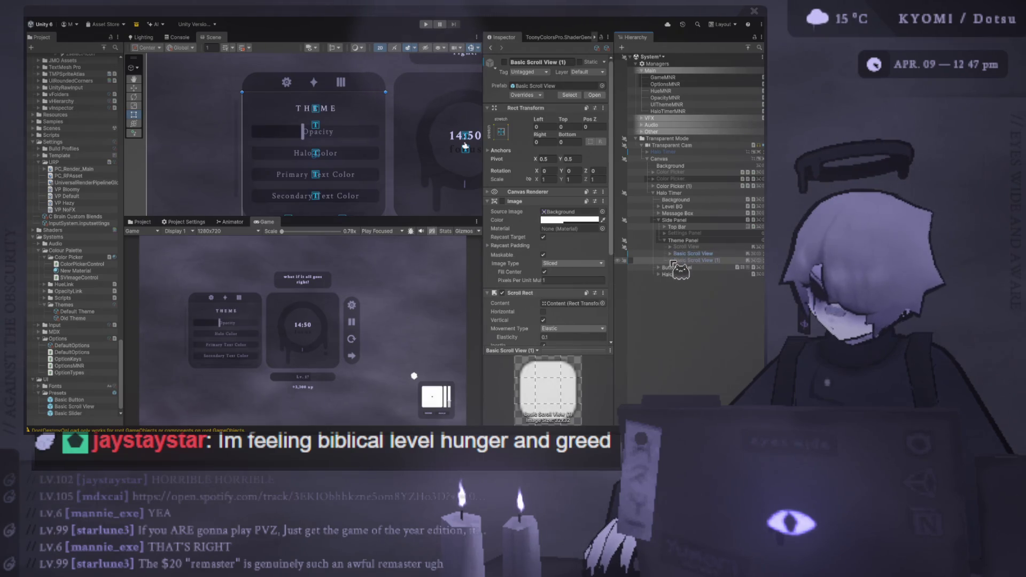
{"action": "left_click", "coordinate": [632, 261]}
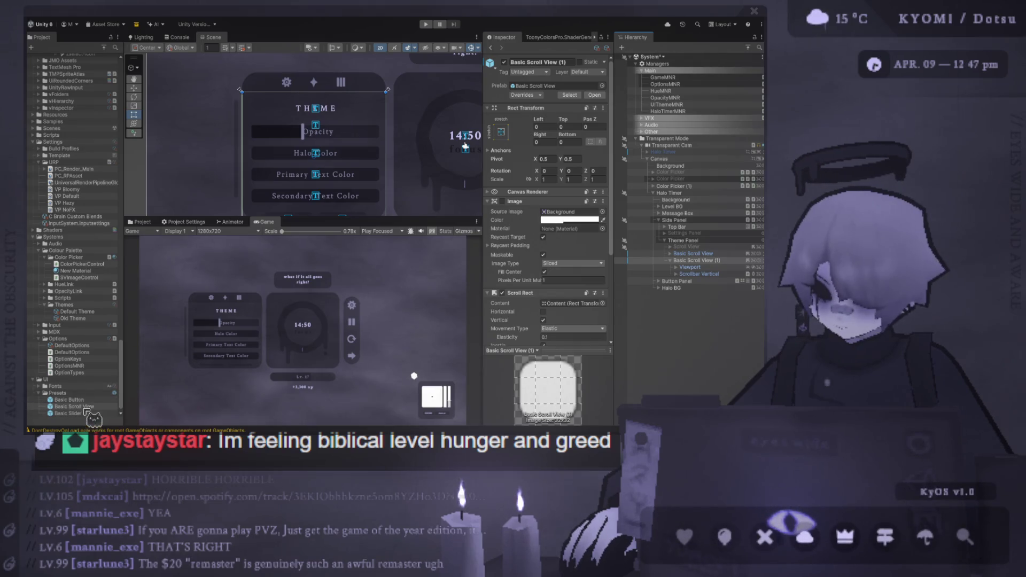
{"action": "key", "text": "ctrl+d"}
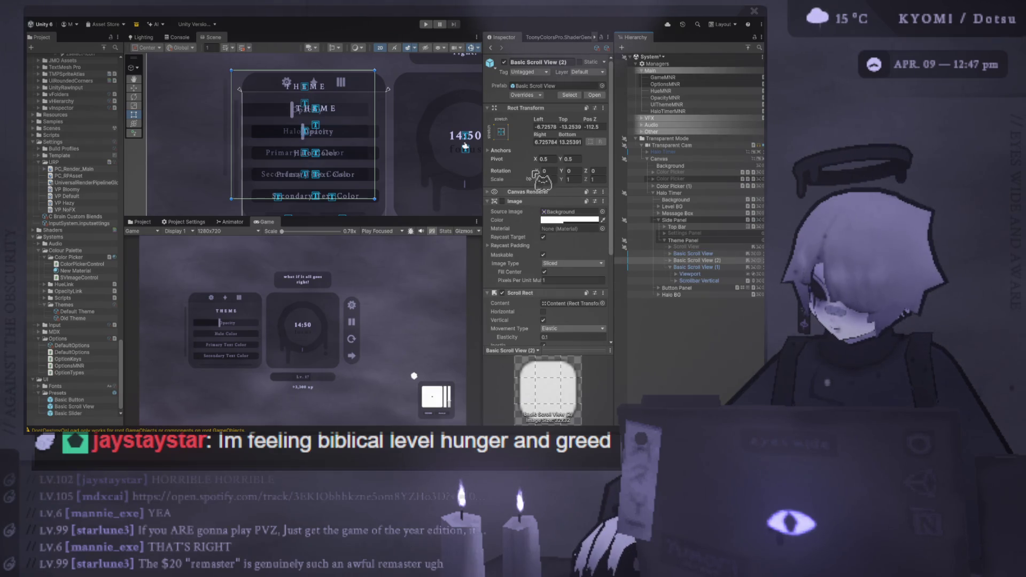
Step: Set Basic Scroll View (2)'s Left, Top, Pos Z, Right and Bottom all to 0
{"action": "left_click", "coordinate": [692, 253]}
{"action": "left_click", "coordinate": [695, 261]}
{"action": "left_click", "coordinate": [546, 127]}
{"action": "type", "text": "0"}
{"action": "key", "text": "Tab"}
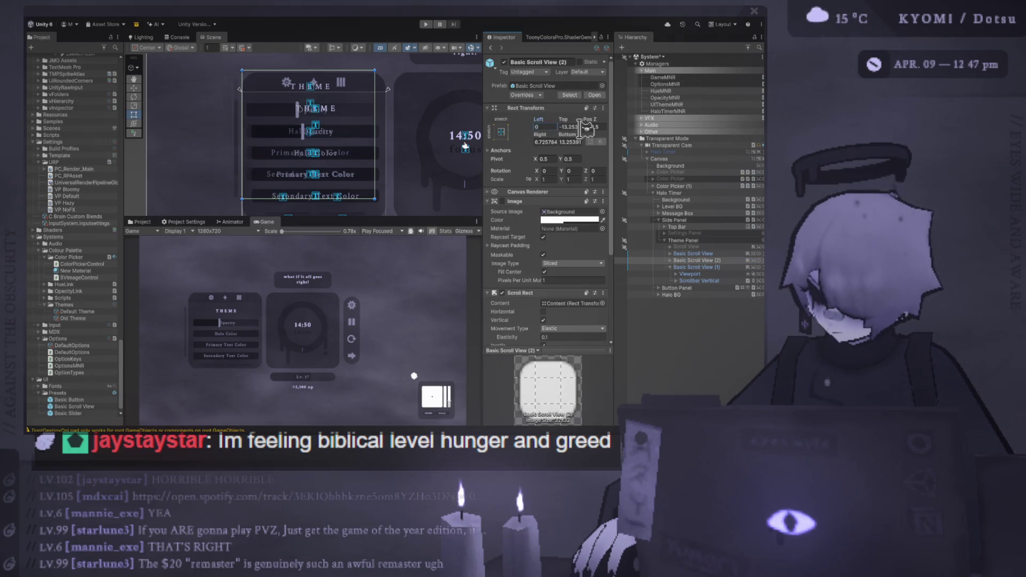
{"action": "type", "text": "0"}
{"action": "key", "text": "Tab"}
{"action": "type", "text": "0"}
{"action": "key", "text": "Tab"}
{"action": "type", "text": "0"}
{"action": "key", "text": "Tab"}
{"action": "type", "text": "0"}
{"action": "key", "text": "Tab"}
Step: Delete Basic Scroll View (2) and select Basic Scroll View (1)
{"action": "left_click", "coordinate": [690, 260]}
{"action": "key", "text": "Delete"}
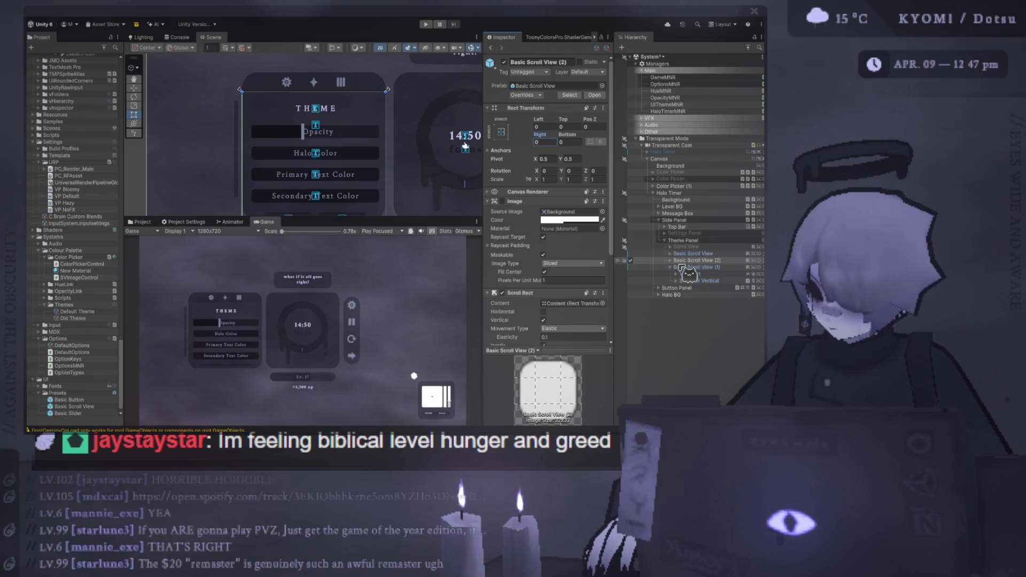
{"action": "left_click", "coordinate": [692, 260]}
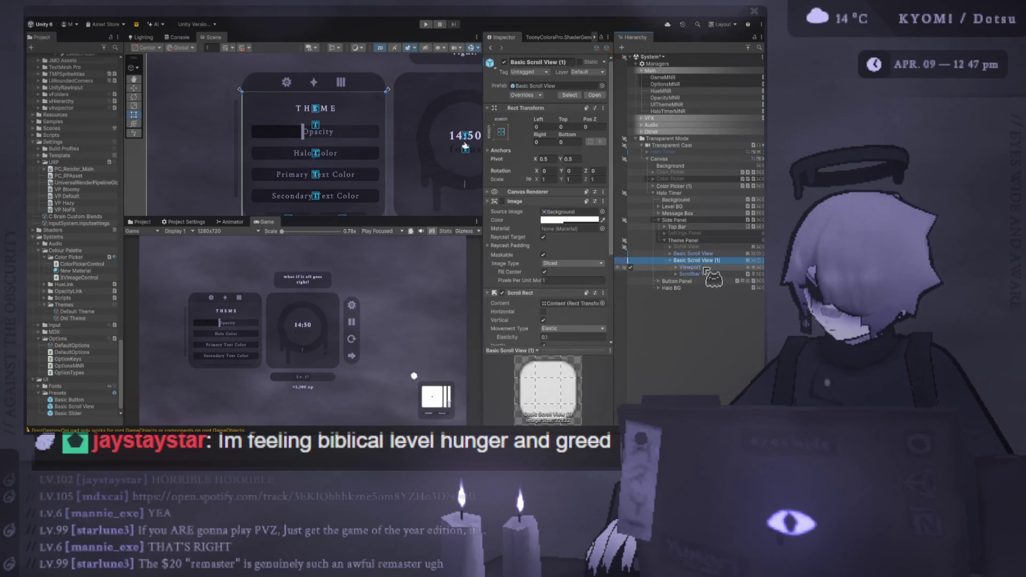
Step: In Basic Scroll View (1)'s Content, delete Primary T Button, Secondary T Button and Button Container
{"action": "left_click", "coordinate": [677, 274]}
{"action": "left_click", "coordinate": [682, 281]}
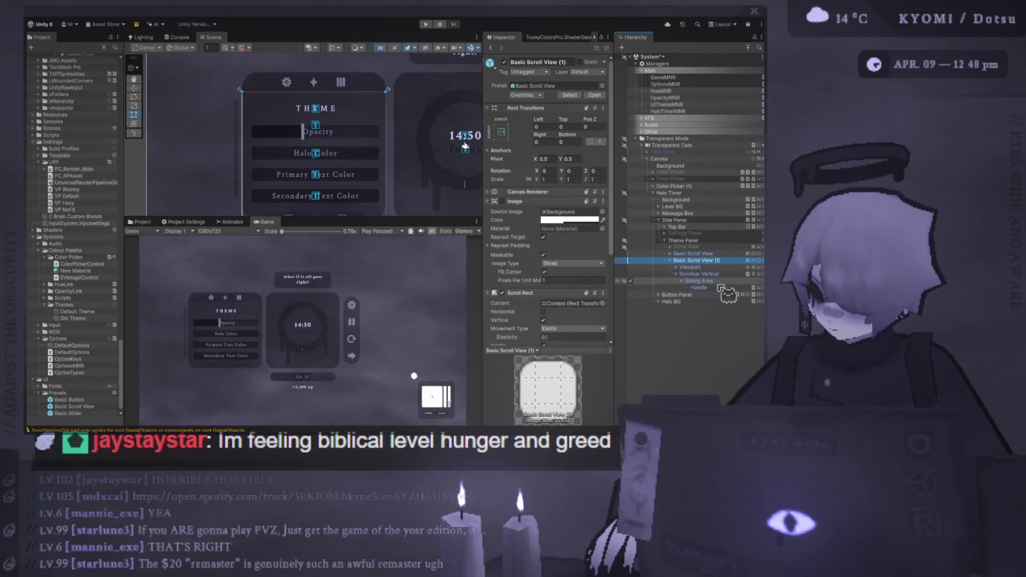
{"action": "left_click", "coordinate": [676, 267]}
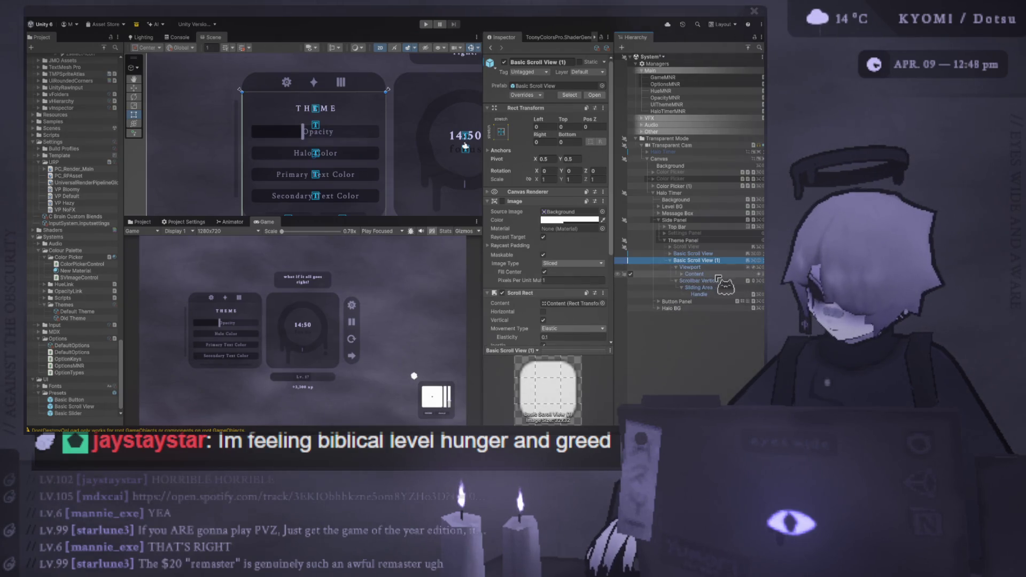
{"action": "left_click", "coordinate": [682, 275]}
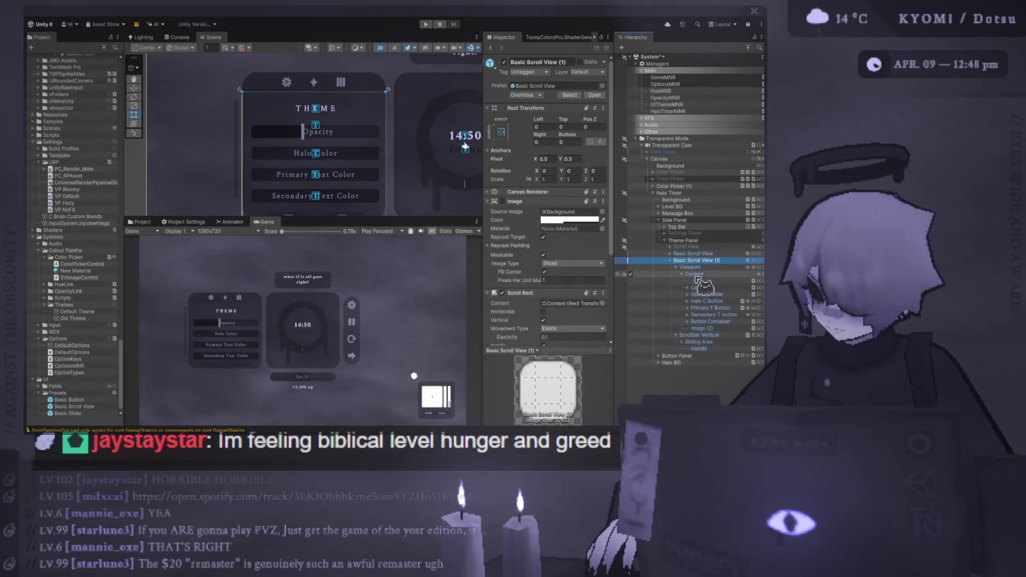
{"action": "left_click", "coordinate": [732, 294]}
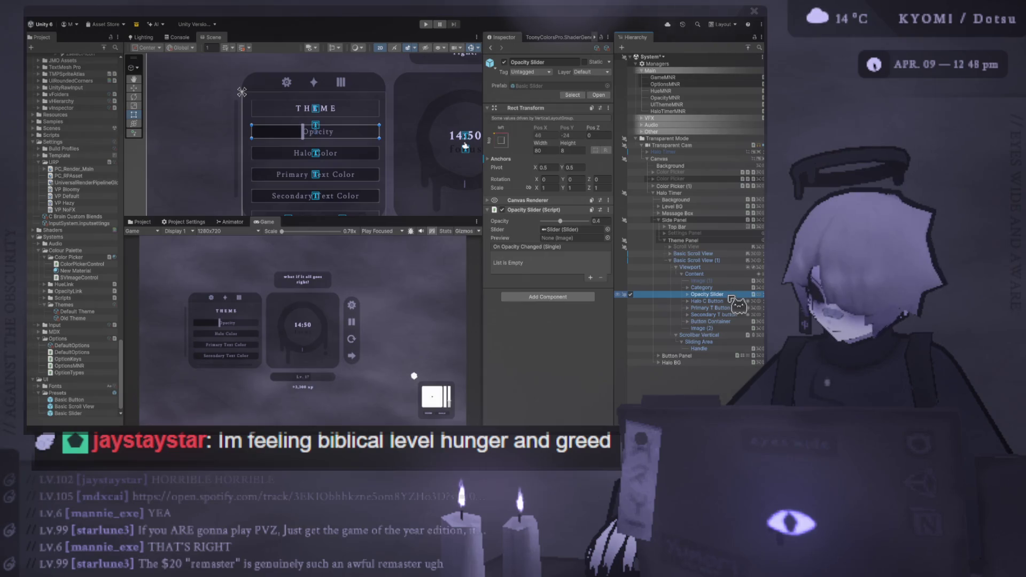
{"action": "left_click", "coordinate": [730, 301]}
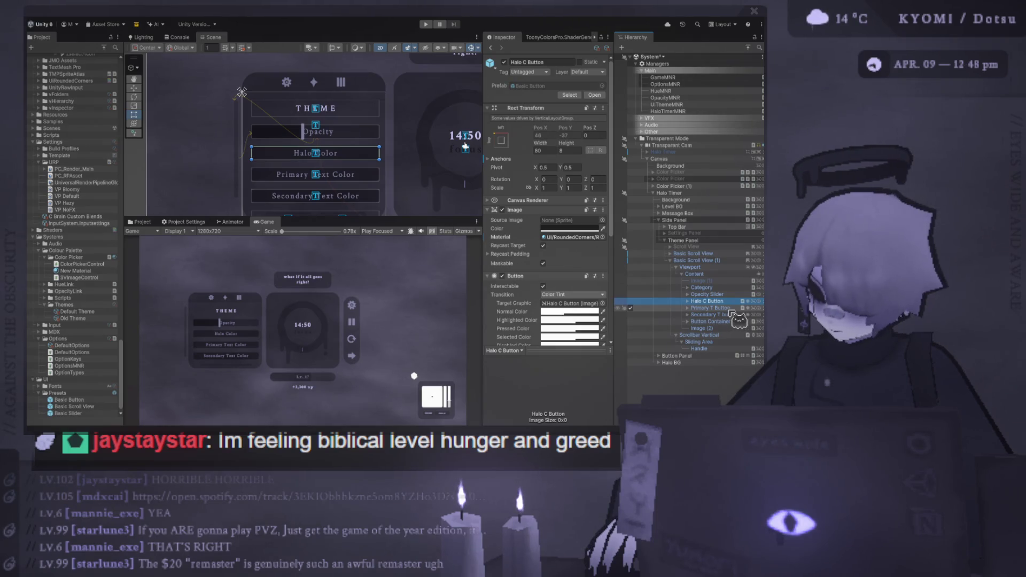
{"action": "left_click", "coordinate": [730, 307]}
{"action": "left_click", "coordinate": [730, 321], "text": "shift"}
{"action": "key", "text": "Delete"}
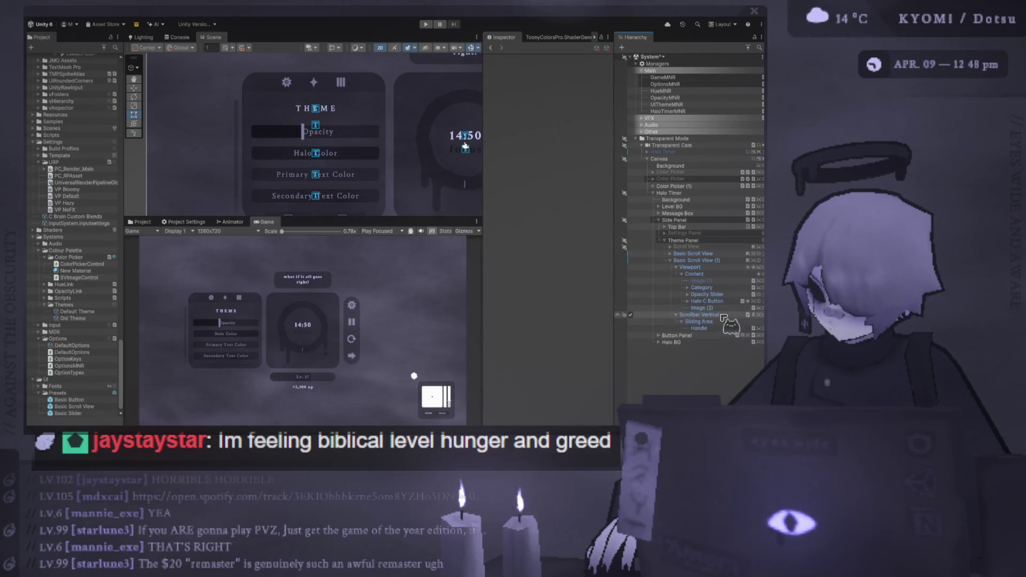
Step: Rename Image (2) to 'Spacer' and deactivate the original Basic Scroll View
{"action": "left_click", "coordinate": [728, 308]}
{"action": "key", "text": "F2"}
{"action": "type", "text": "sPAC"}
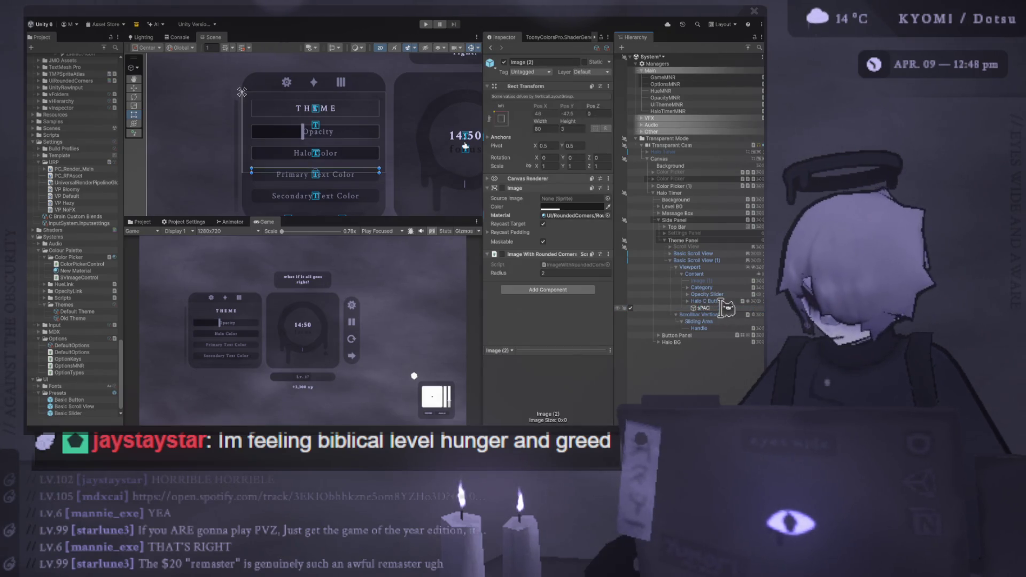
{"action": "key", "text": "BackSpace"}
{"action": "key", "text": "Return"}
{"action": "key", "text": "ctrl+a"}
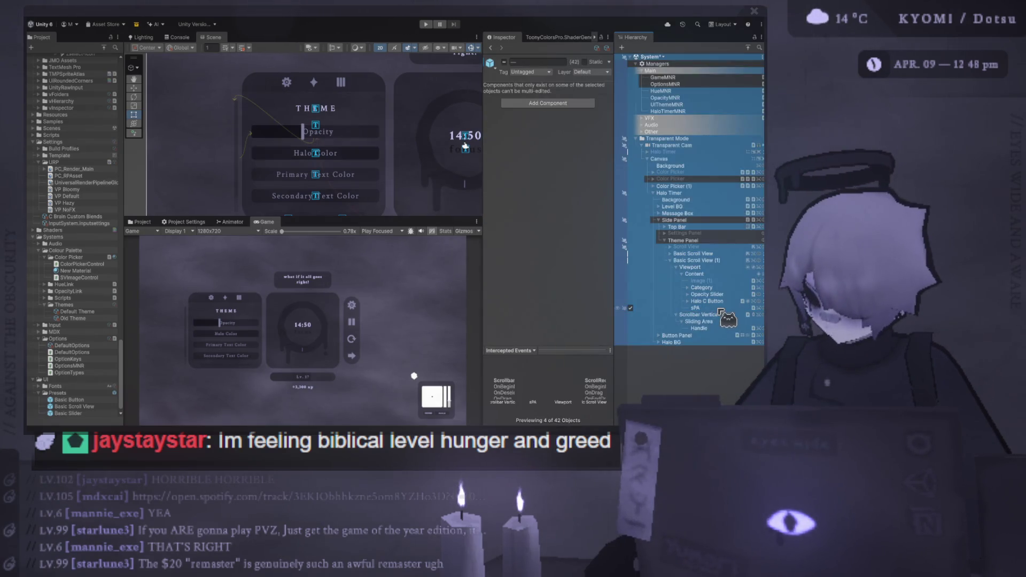
{"action": "left_click", "coordinate": [722, 308]}
{"action": "type", "text": "Spacer"}
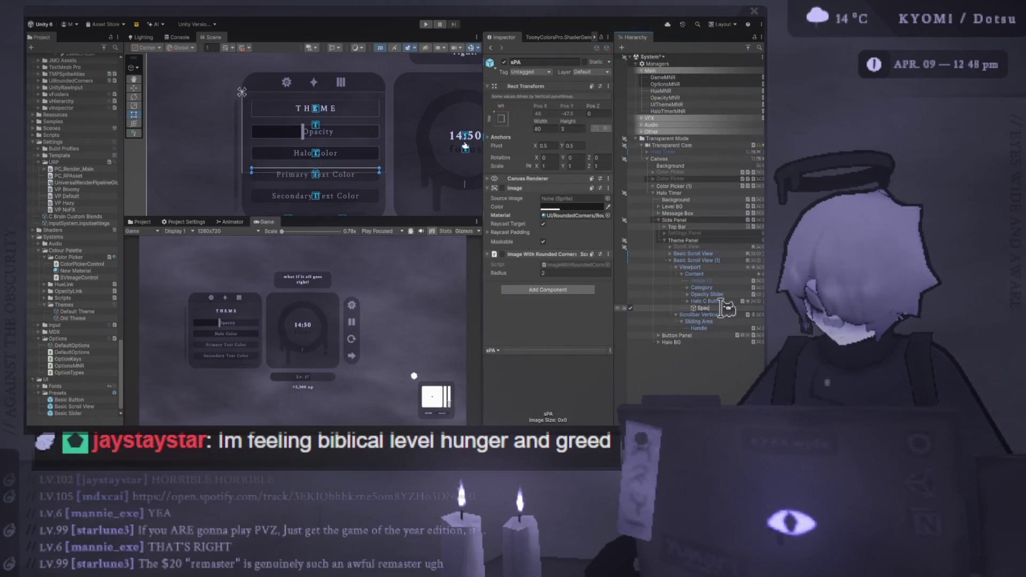
{"action": "key", "text": "Return"}
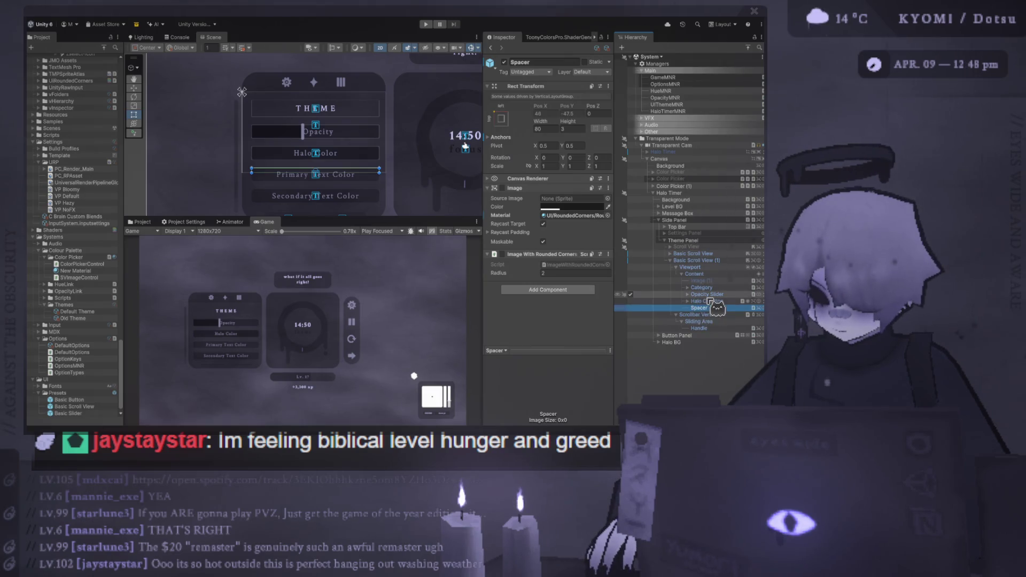
{"action": "left_click", "coordinate": [631, 253]}
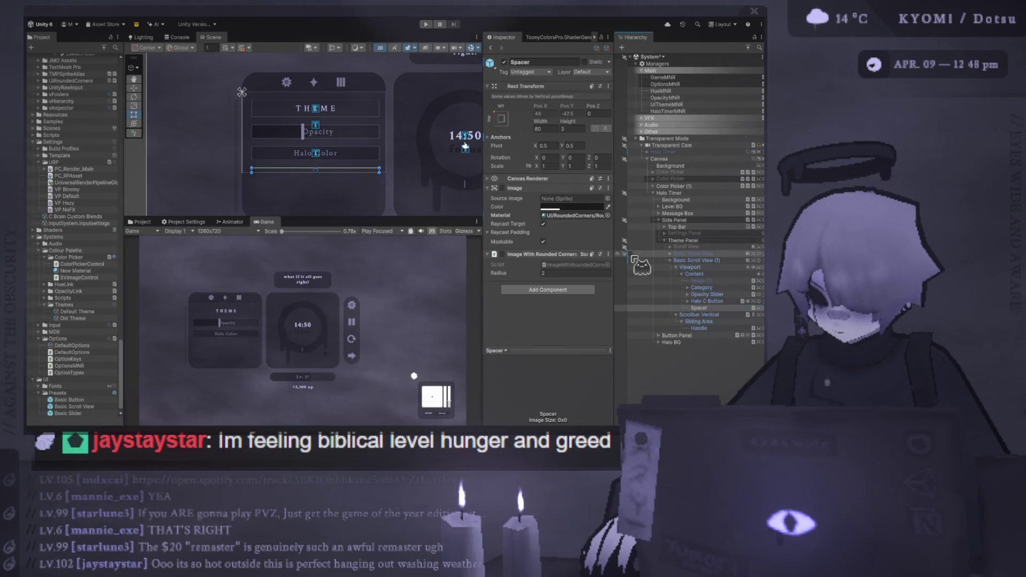
Step: Rename Basic Scroll View (1) to Basic Scroll View and toggle it off and on to check it
{"action": "left_click", "coordinate": [695, 261]}
{"action": "left_click", "coordinate": [722, 261]}
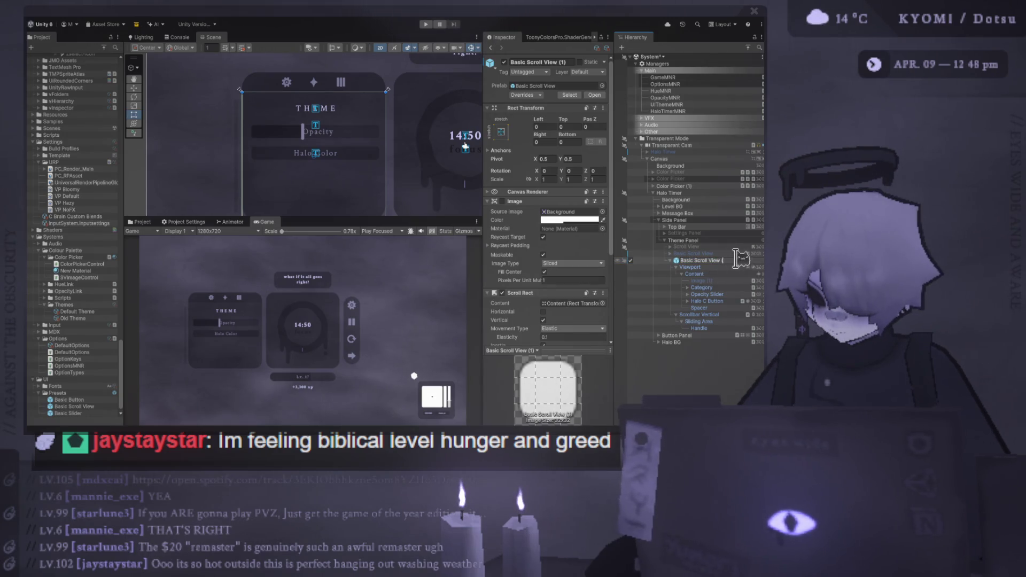
{"action": "key", "text": "BackSpace"}
{"action": "key", "text": "BackSpace"}
{"action": "key", "text": "BackSpace"}
{"action": "key", "text": "Return"}
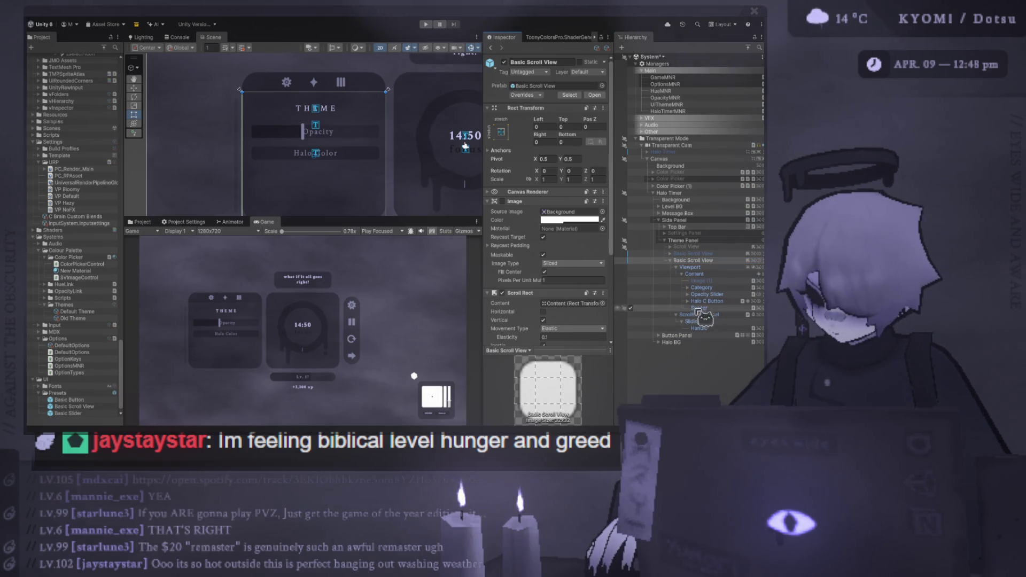
{"action": "left_click", "coordinate": [633, 260]}
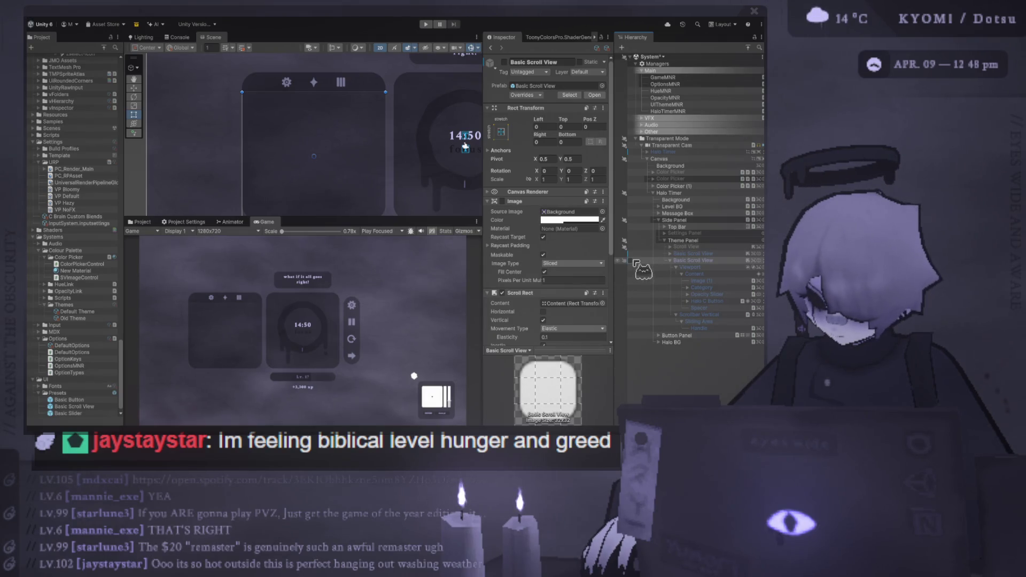
{"action": "left_click", "coordinate": [631, 260]}
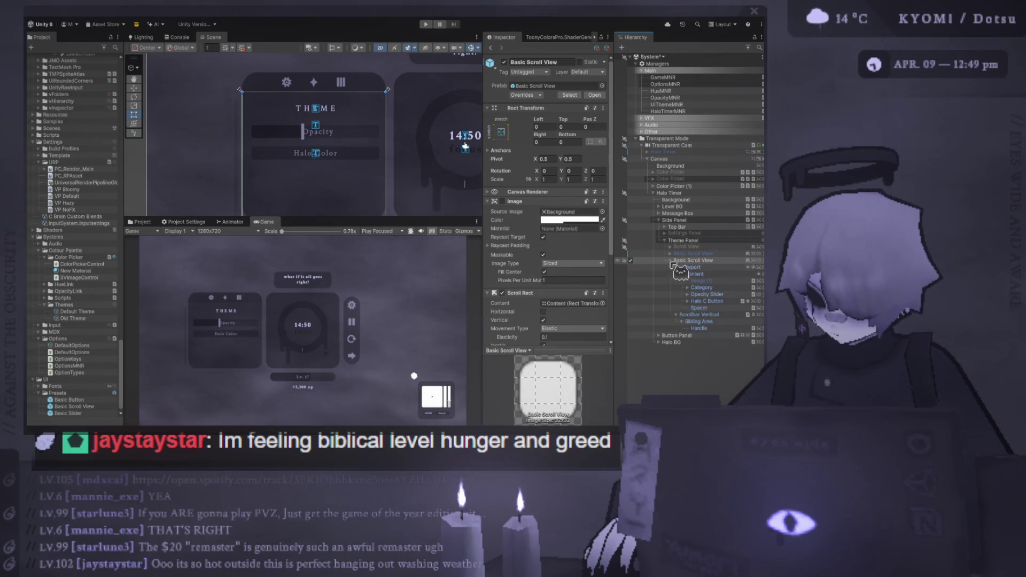
Step: Rename the other scroll view copy to 'Theme Scroll View'
{"action": "left_click", "coordinate": [672, 262]}
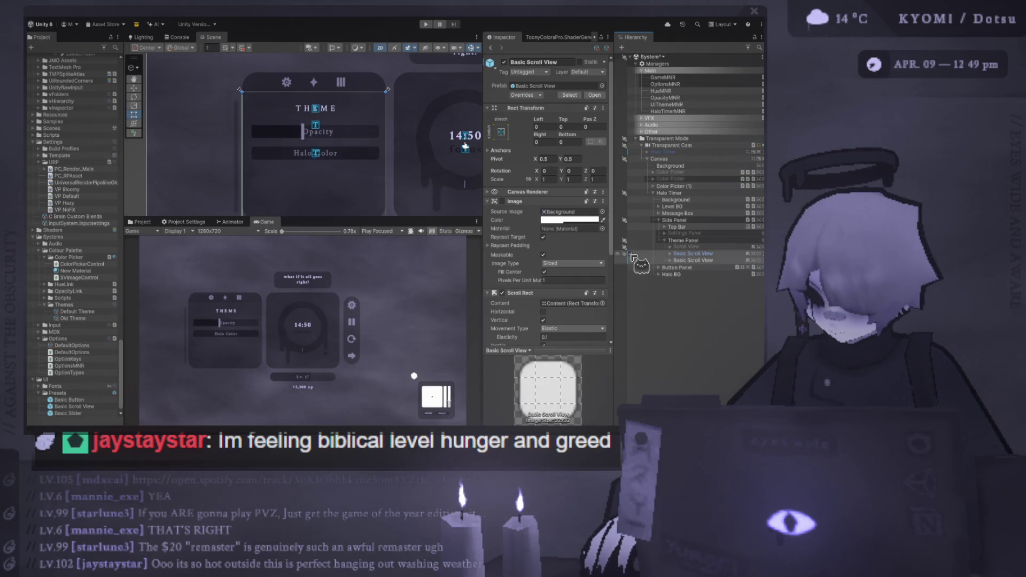
{"action": "left_click", "coordinate": [678, 254]}
{"action": "left_click", "coordinate": [670, 260]}
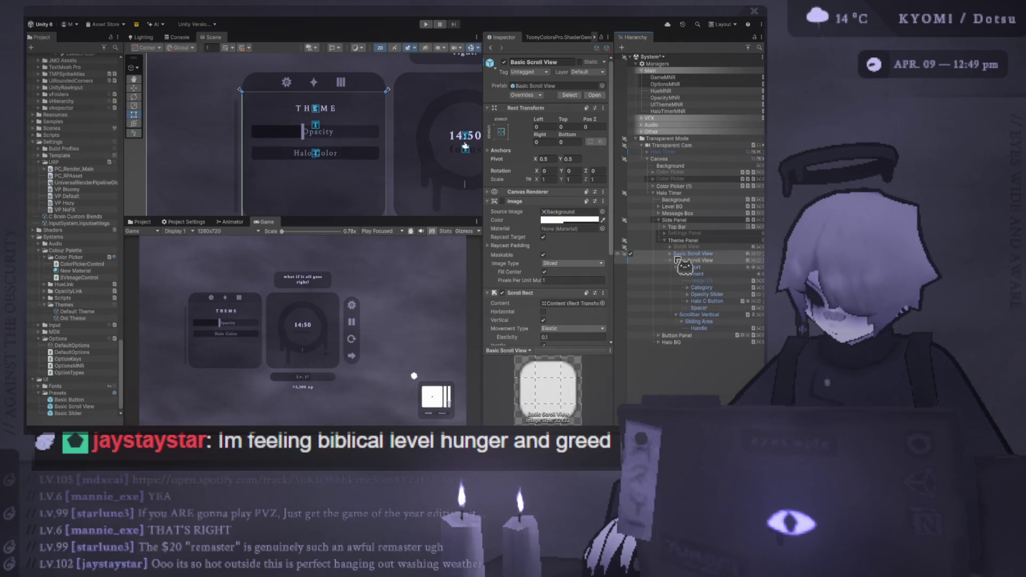
{"action": "key", "text": "F2"}
{"action": "type", "text": "T"}
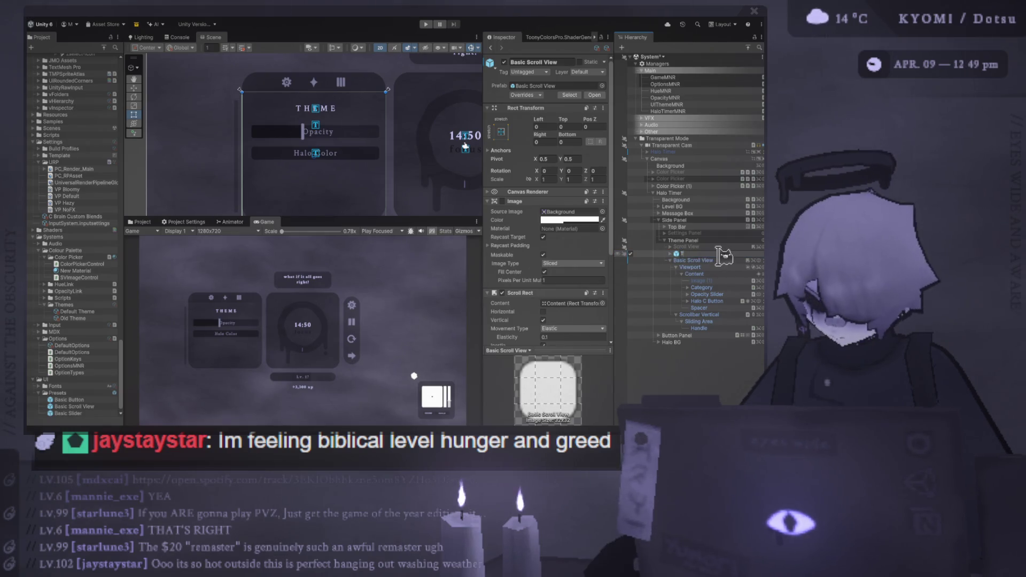
{"action": "type", "text": "heme Scroll View"}
{"action": "key", "text": "Return"}
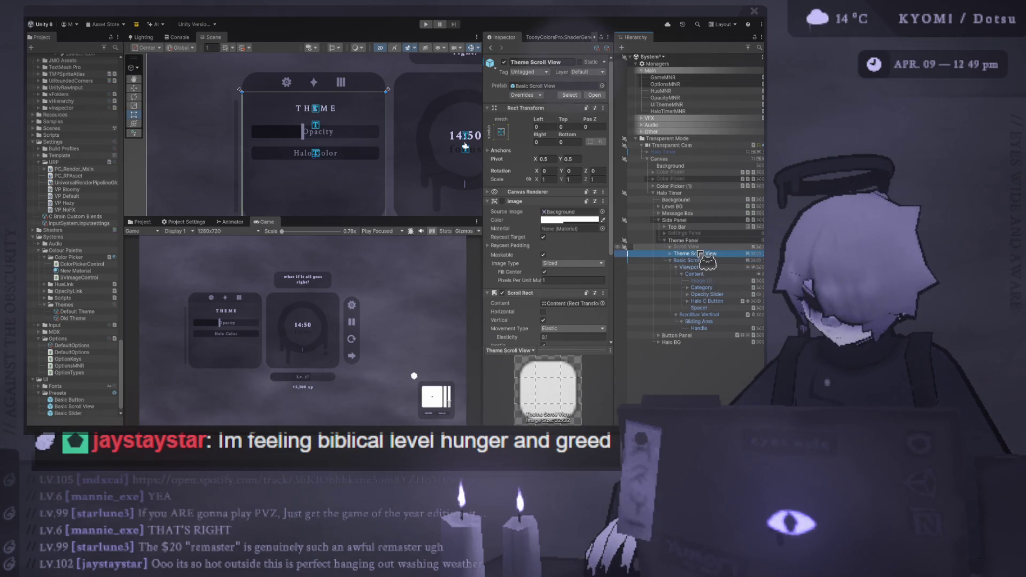
Step: Delete Image (1), Category, Opacity Slider and Halo C Button from Theme Scroll View's Content
{"action": "mouse_move", "coordinate": [698, 255]}
{"action": "left_mouse_down"}
{"action": "mouse_move", "coordinate": [692, 249]}
{"action": "mouse_move", "coordinate": [691, 266]}
{"action": "mouse_move", "coordinate": [715, 271]}
{"action": "left_mouse_up"}
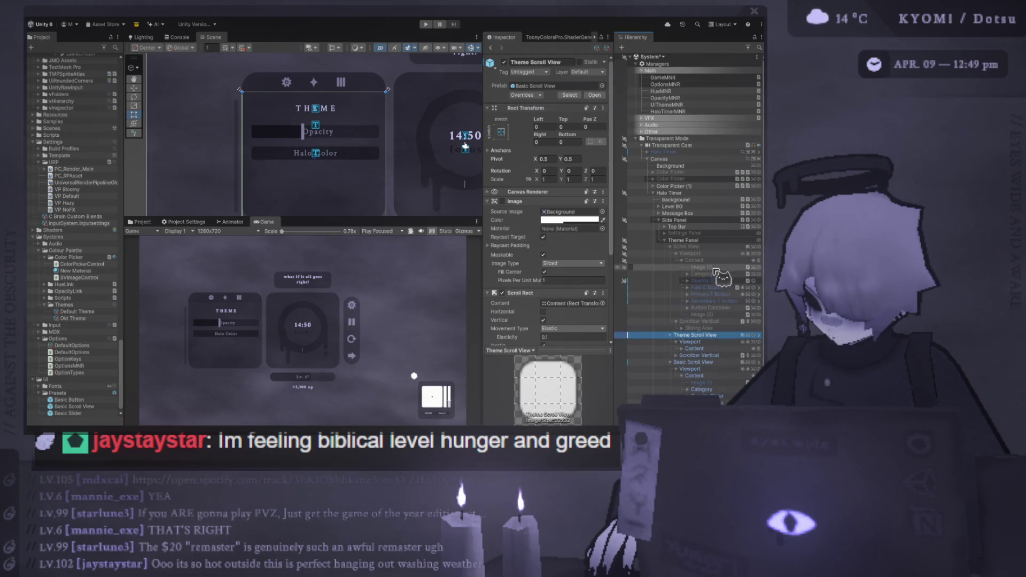
{"action": "left_click", "coordinate": [715, 267]}
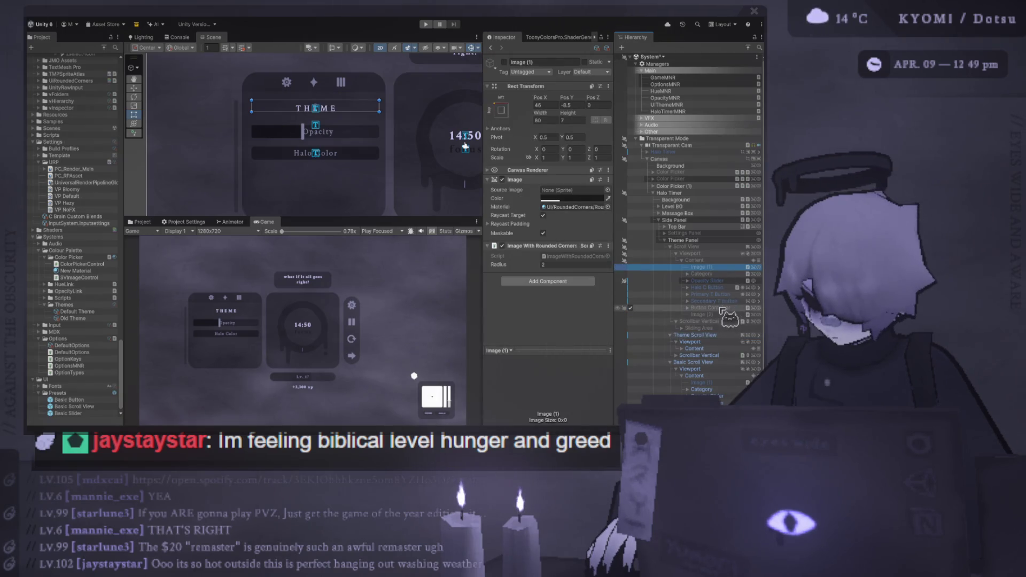
{"action": "left_click", "coordinate": [719, 308], "text": "shift"}
{"action": "scroll", "coordinate": [718, 310], "scroll_direction": "down", "scroll_amount": 1}
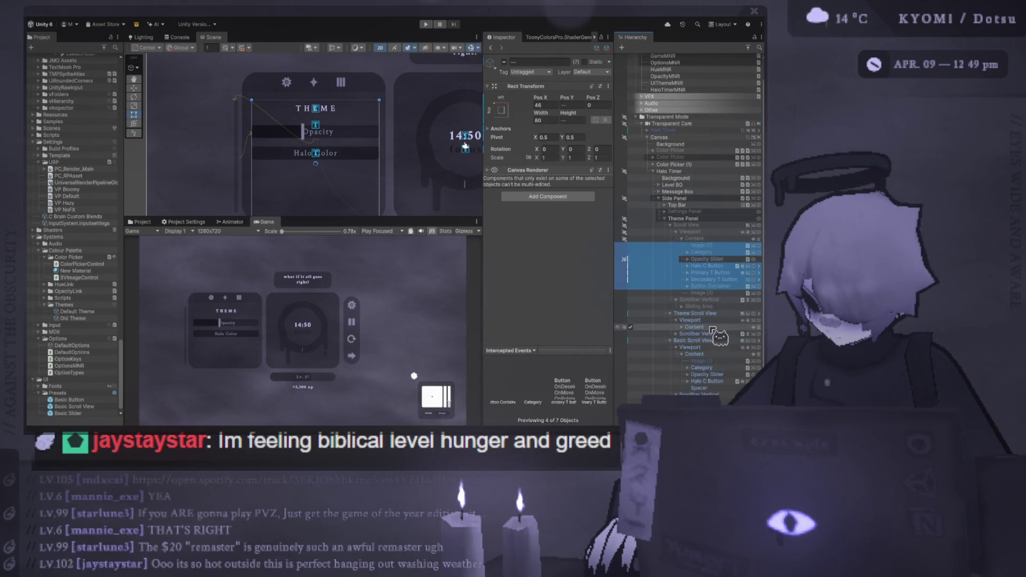
{"action": "left_click", "coordinate": [682, 326]}
{"action": "left_click", "coordinate": [721, 340]}
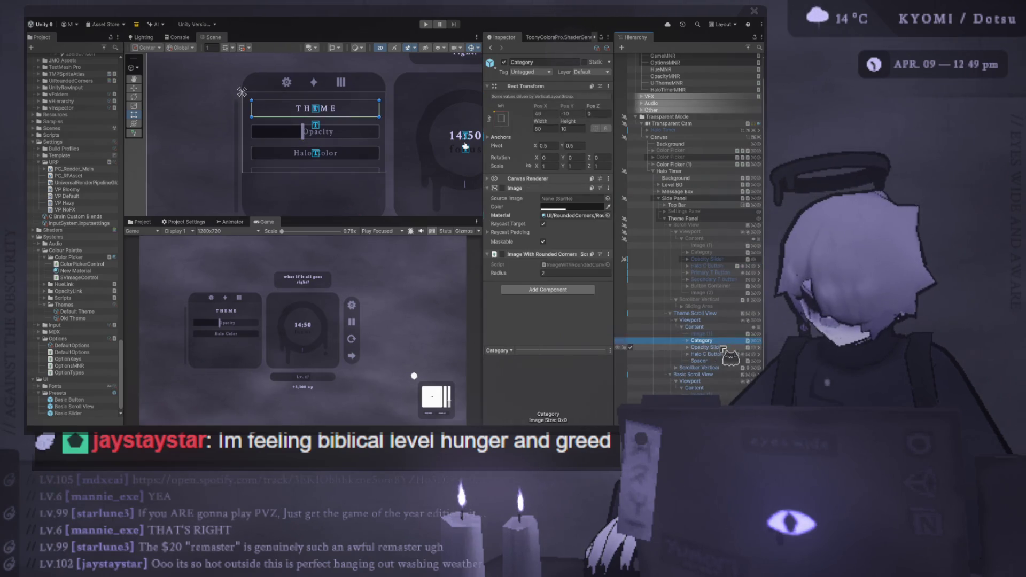
{"action": "key", "text": "Up"}
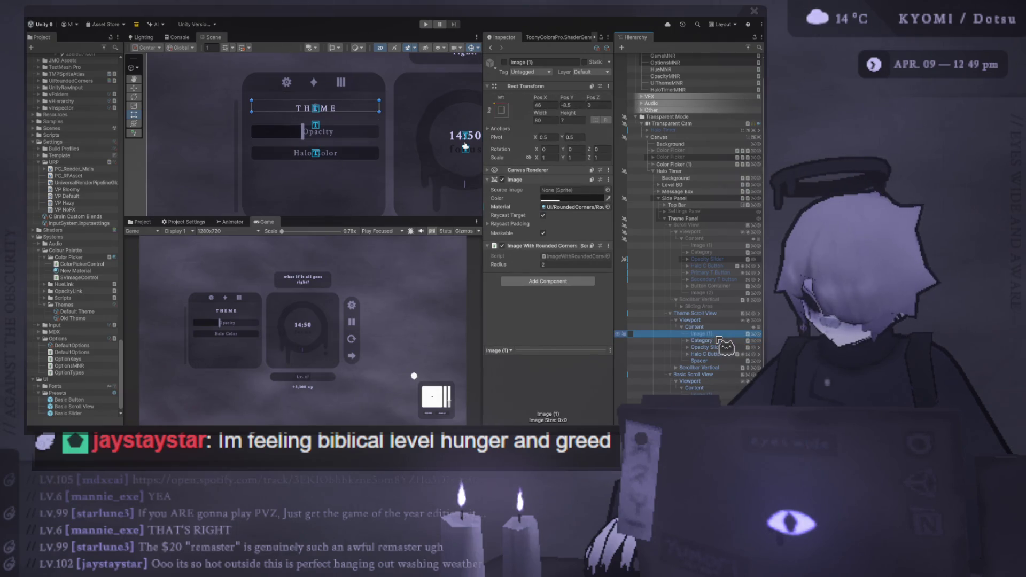
{"action": "key", "text": "Delete"}
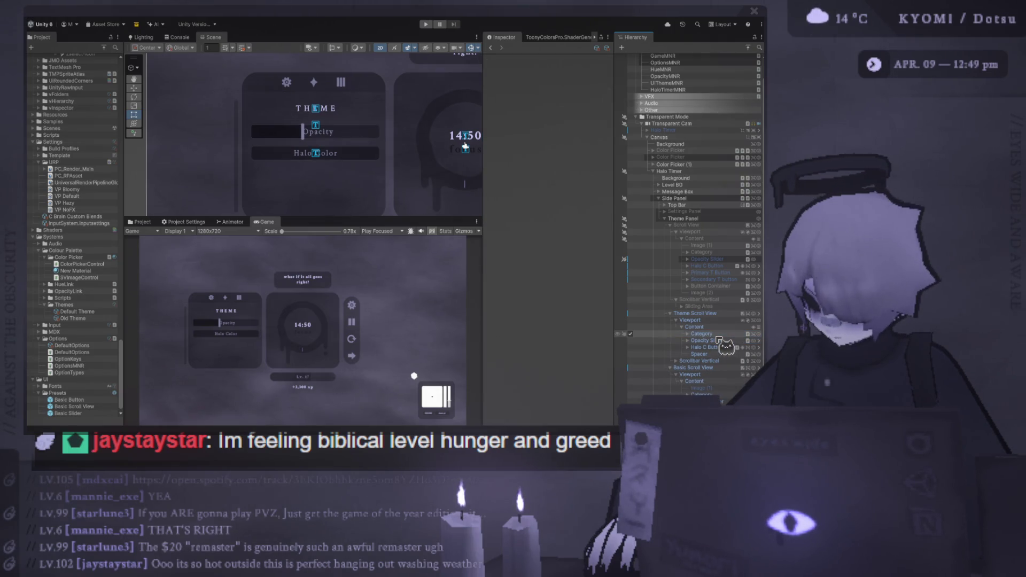
{"action": "left_click", "coordinate": [702, 334]}
{"action": "left_click", "coordinate": [706, 347], "text": "shift"}
{"action": "key", "text": "Delete"}
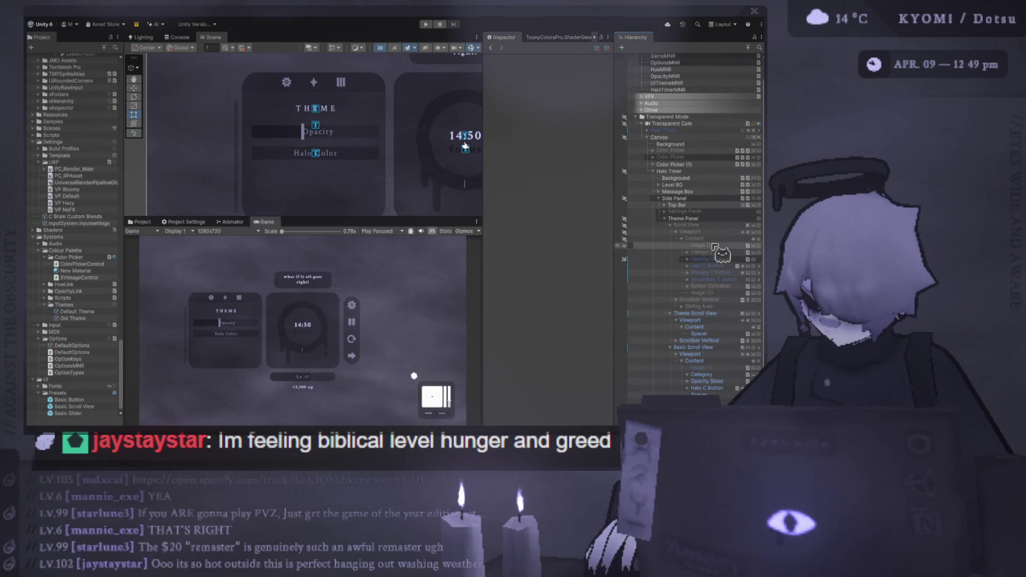
Step: Move Category through Button Container from the old Scroll View into Theme Scroll View's Content
{"action": "left_click", "coordinate": [718, 252]}
{"action": "left_click", "coordinate": [715, 287], "text": "shift"}
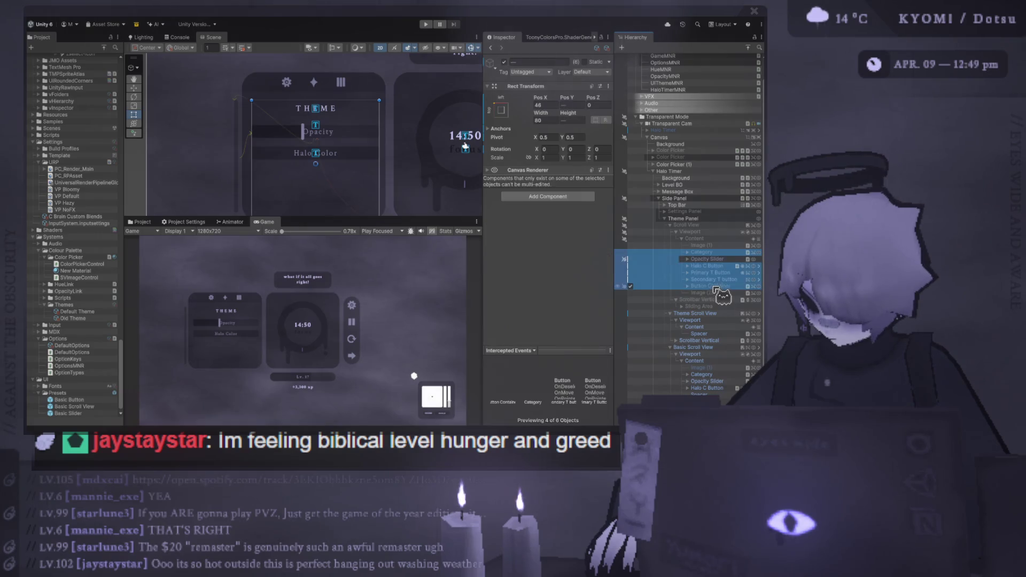
{"action": "left_click_drag", "start_coordinate": [712, 322], "coordinate": [706, 331]}
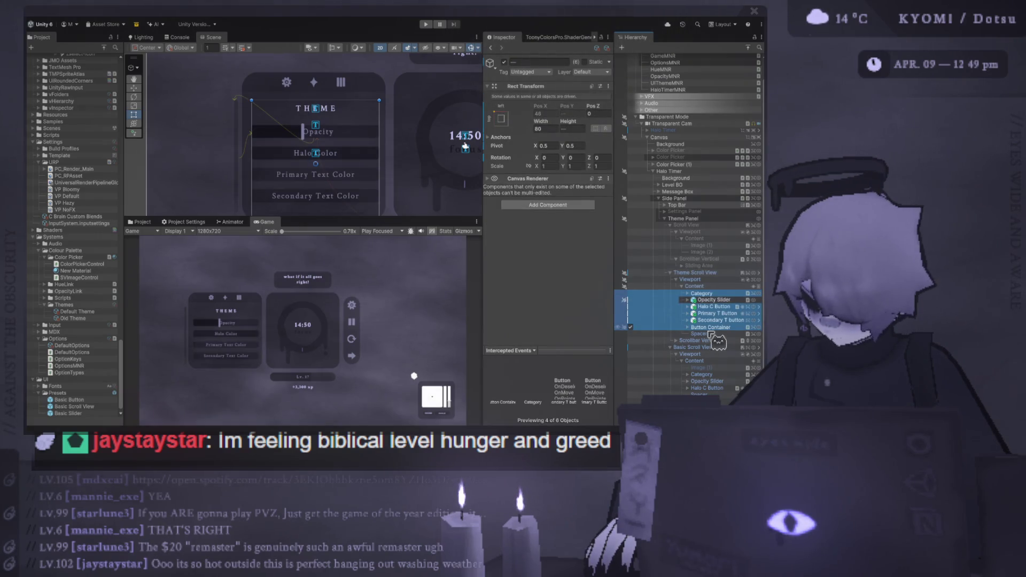
{"action": "left_click", "coordinate": [670, 225]}
{"action": "left_click", "coordinate": [690, 225]}
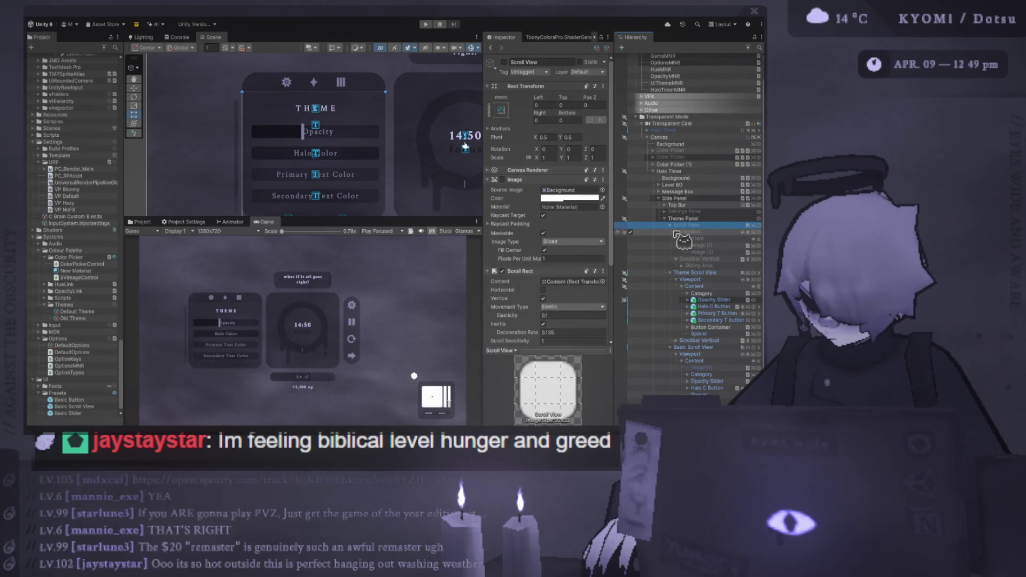
Step: Test Theme Scroll View's visibility, then deactivate it and activate Basic Scroll View instead
{"action": "scroll", "coordinate": [674, 228], "scroll_direction": "up", "scroll_amount": 1}
{"action": "left_click", "coordinate": [694, 253]}
{"action": "left_click", "coordinate": [670, 253]}
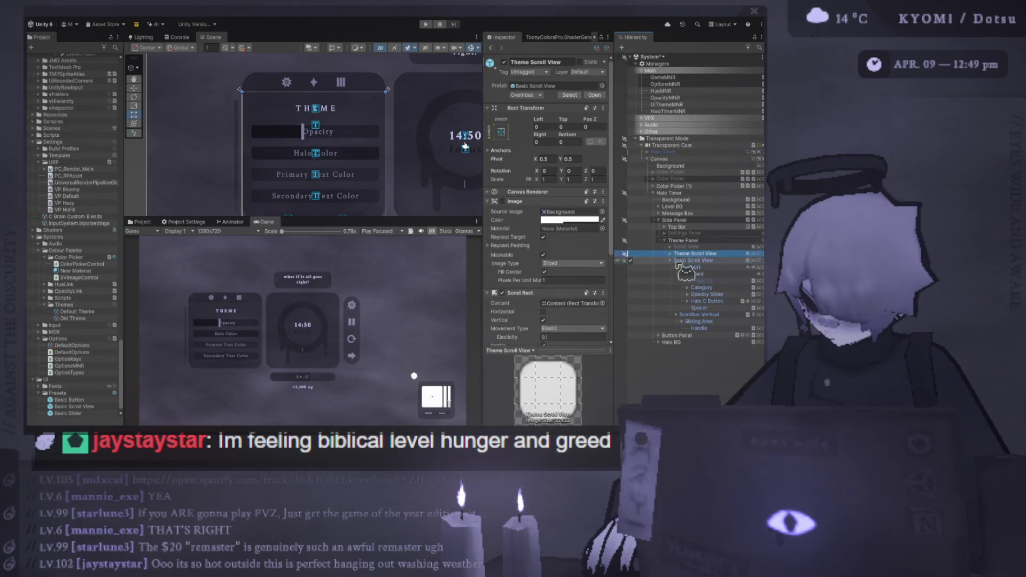
{"action": "left_click", "coordinate": [631, 254]}
{"action": "left_click", "coordinate": [631, 255]}
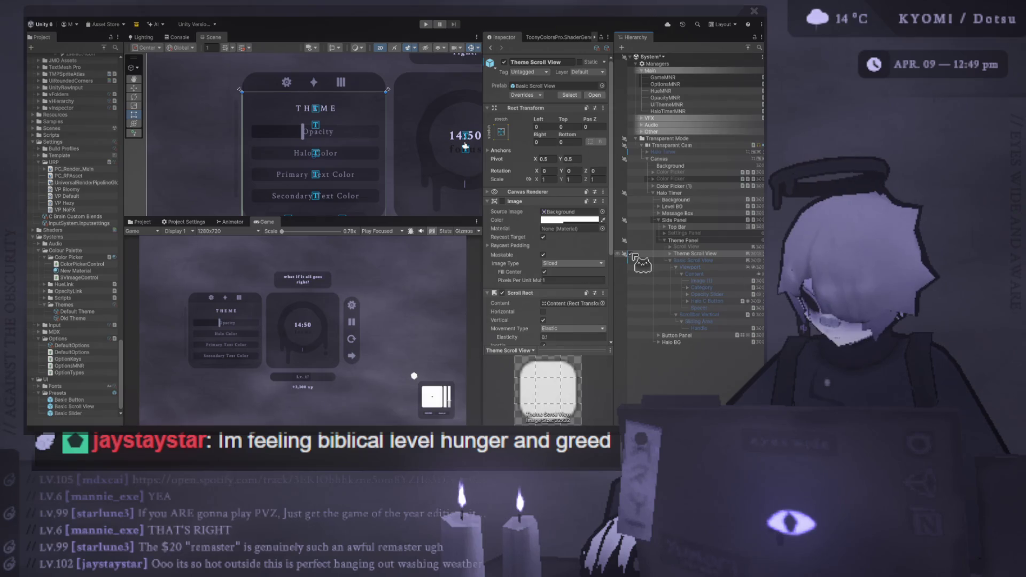
{"action": "left_click_drag", "start_coordinate": [372, 194], "coordinate": [371, 175]}
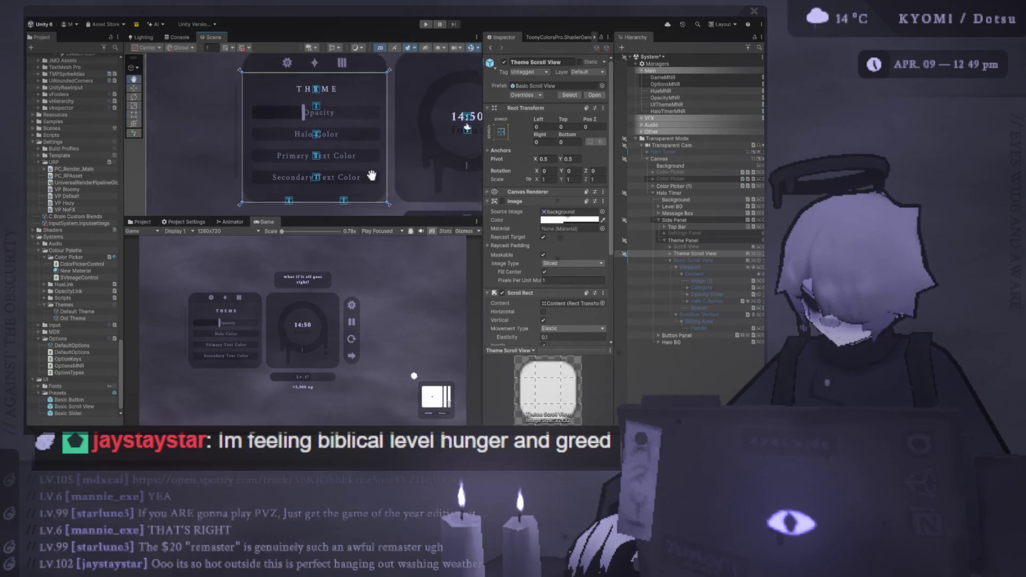
{"action": "left_click", "coordinate": [631, 254]}
{"action": "left_click", "coordinate": [631, 261]}
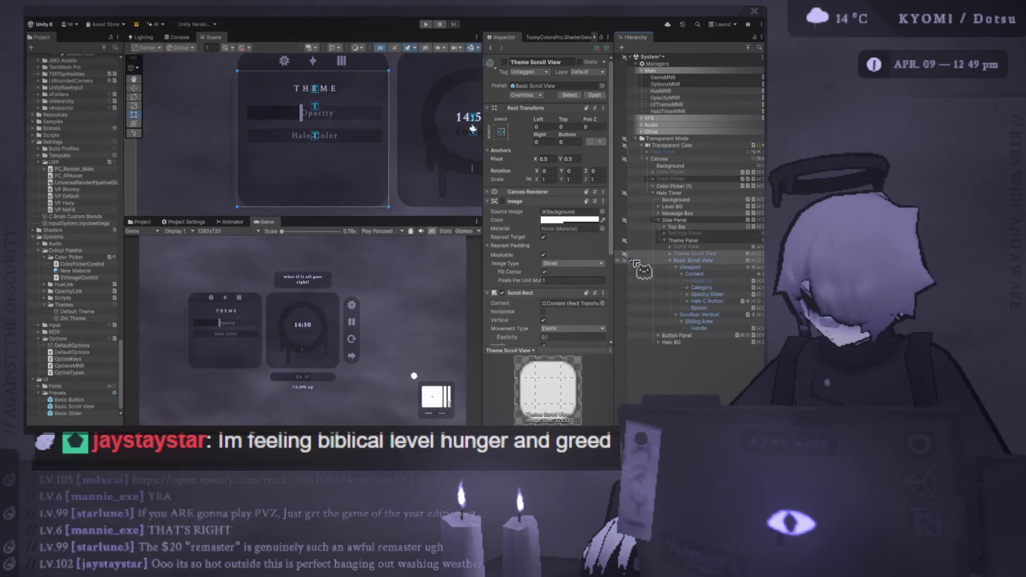
Step: Move Basic Scroll View under Settings Panel, above its old Scroll View
{"action": "left_click", "coordinate": [687, 261]}
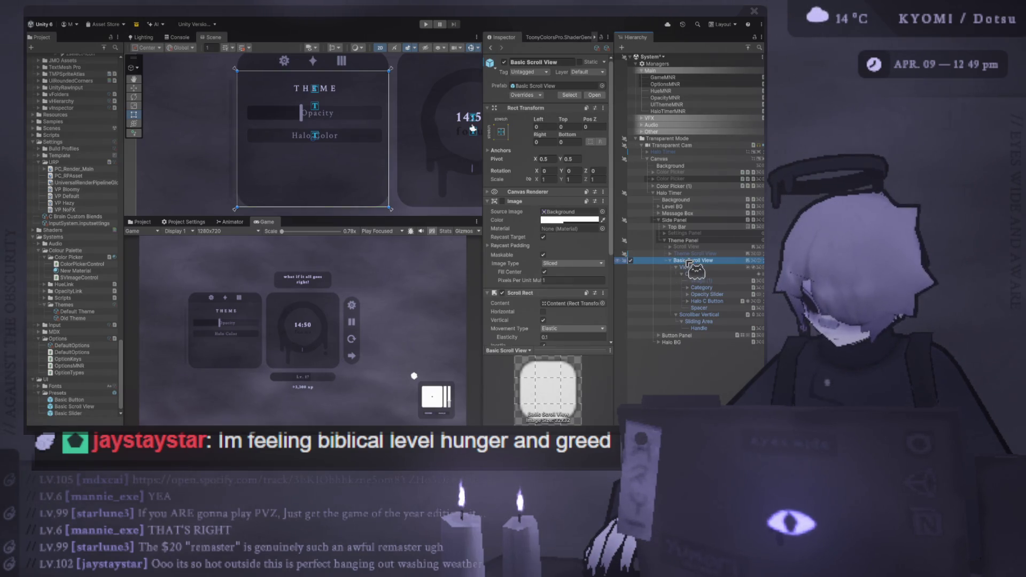
{"action": "left_click", "coordinate": [665, 233]}
{"action": "left_click", "coordinate": [682, 301]}
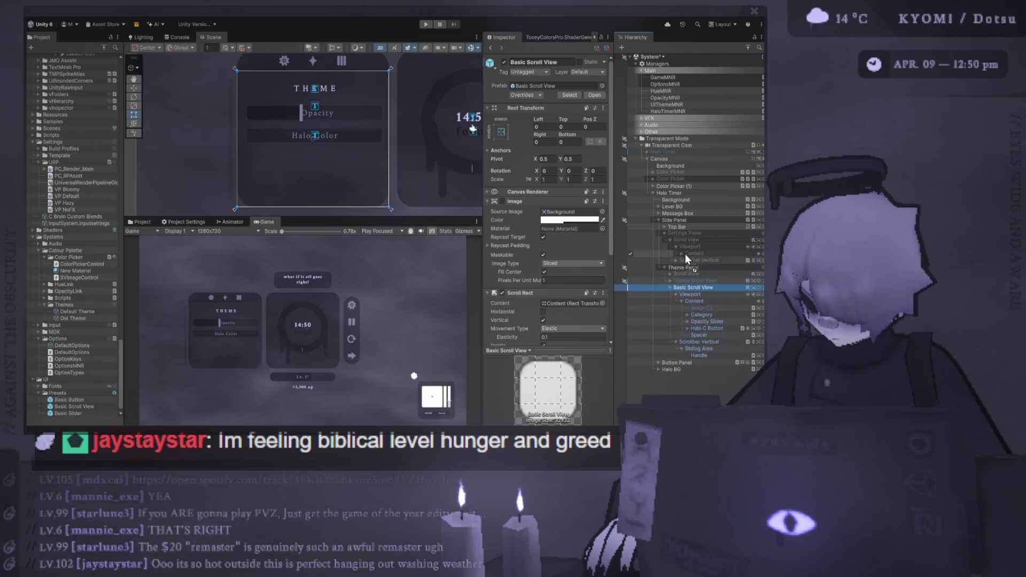
{"action": "left_click_drag", "start_coordinate": [695, 240], "coordinate": [694, 238]}
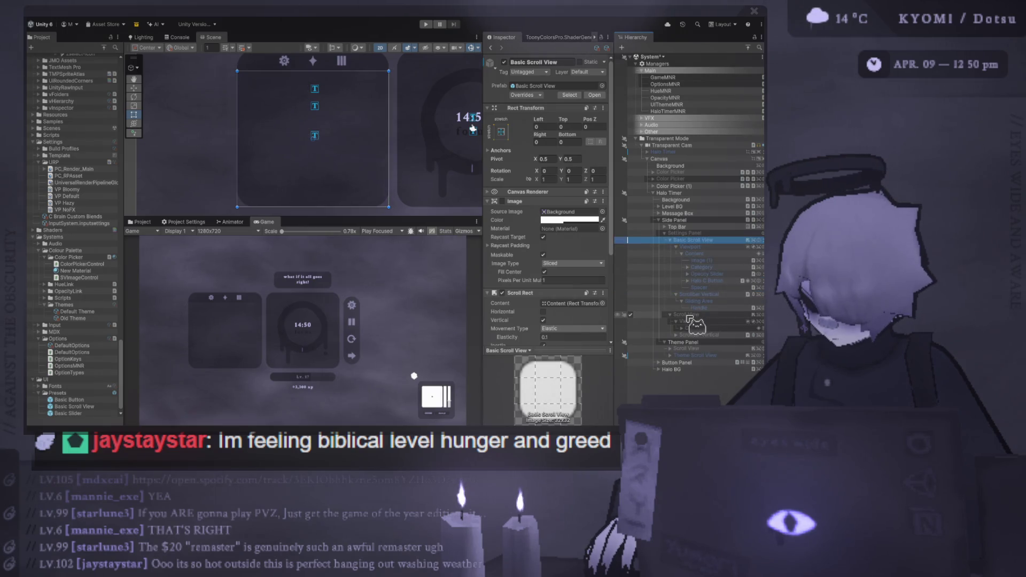
{"action": "left_click", "coordinate": [699, 351]}
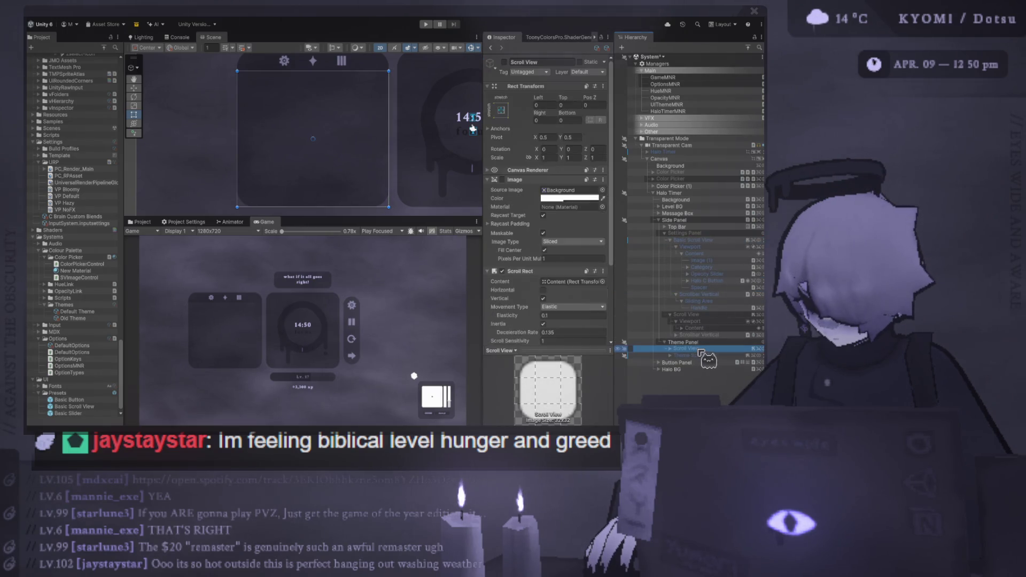
{"action": "left_click", "coordinate": [700, 350]}
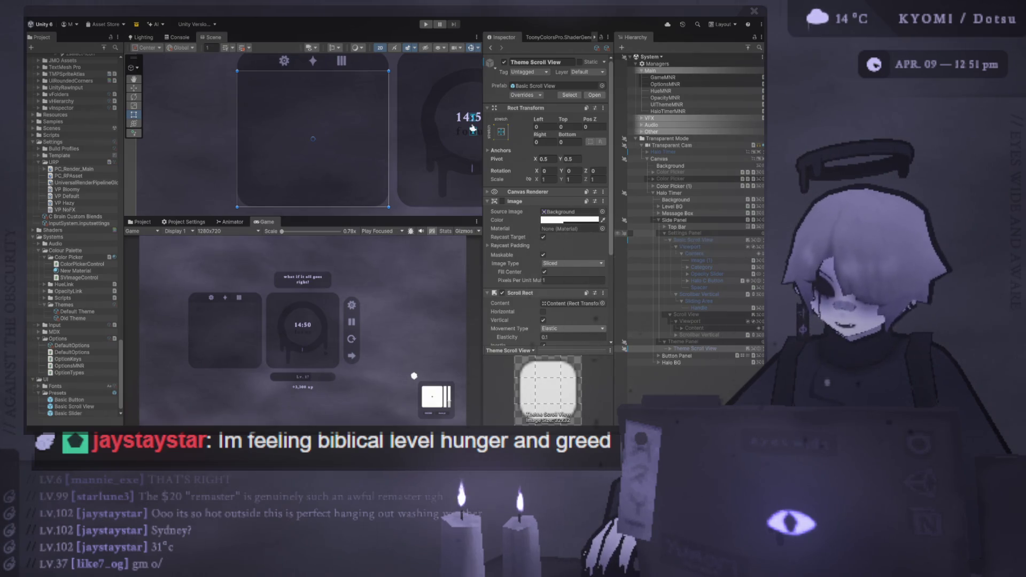
Step: Toggle Settings Panel's visibility to check it, then deactivate the old Scroll View
{"action": "left_click", "coordinate": [665, 234]}
{"action": "left_click", "coordinate": [626, 240]}
{"action": "left_click", "coordinate": [626, 240]}
{"action": "left_click", "coordinate": [625, 240]}
{"action": "left_click", "coordinate": [625, 233]}
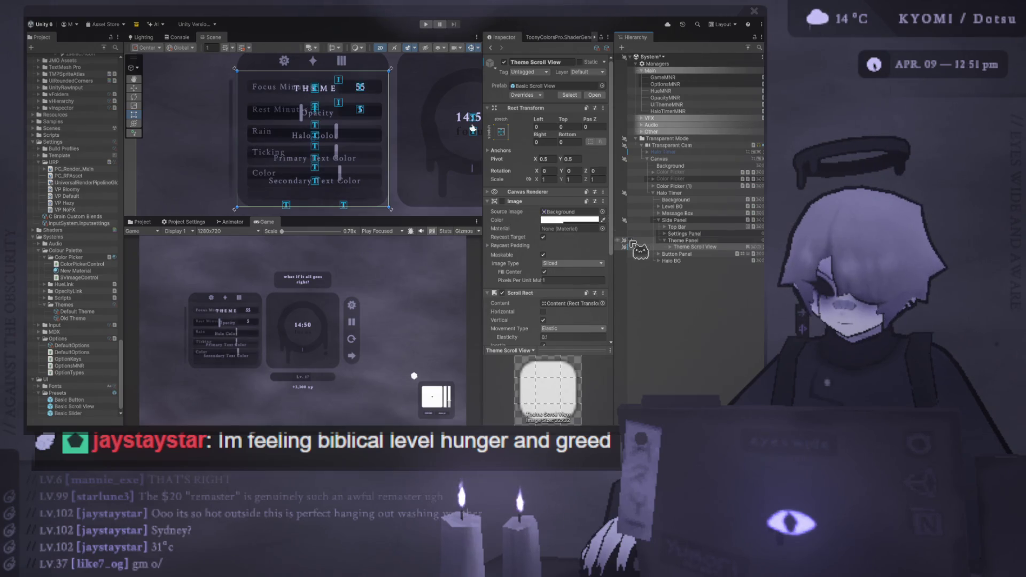
{"action": "left_click", "coordinate": [630, 235]}
{"action": "left_click", "coordinate": [631, 235]}
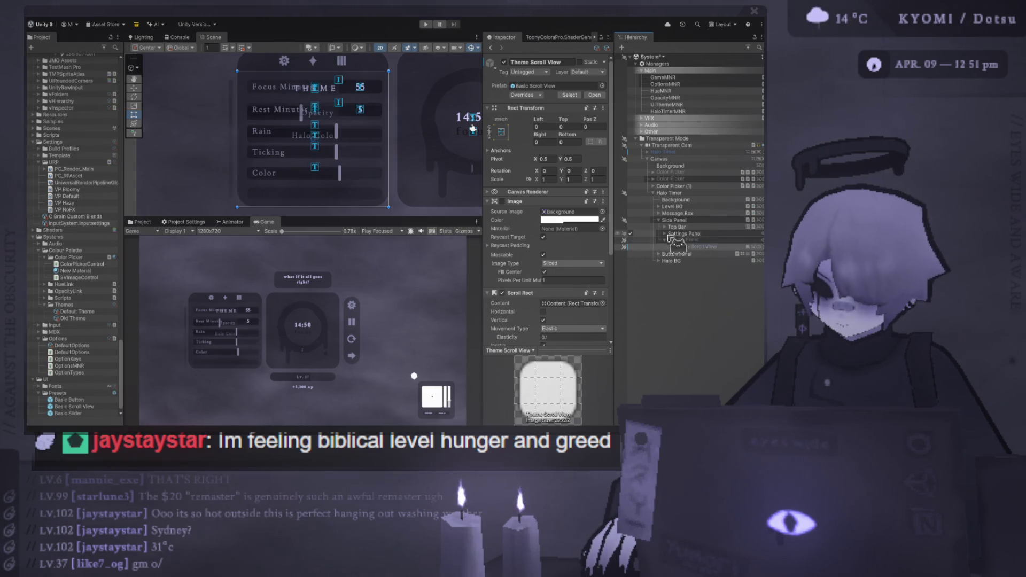
{"action": "left_click", "coordinate": [665, 233]}
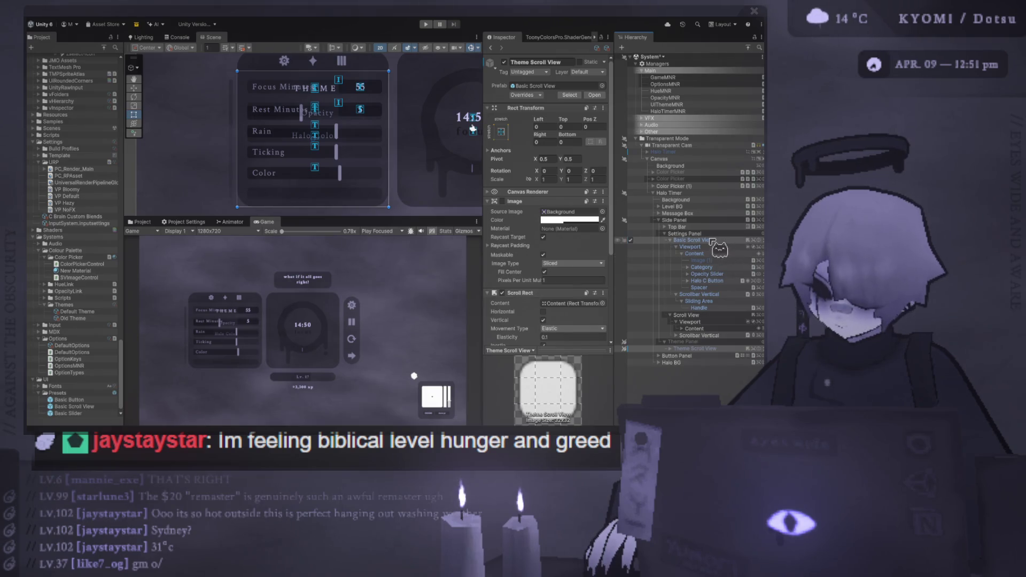
{"action": "left_click", "coordinate": [670, 240]}
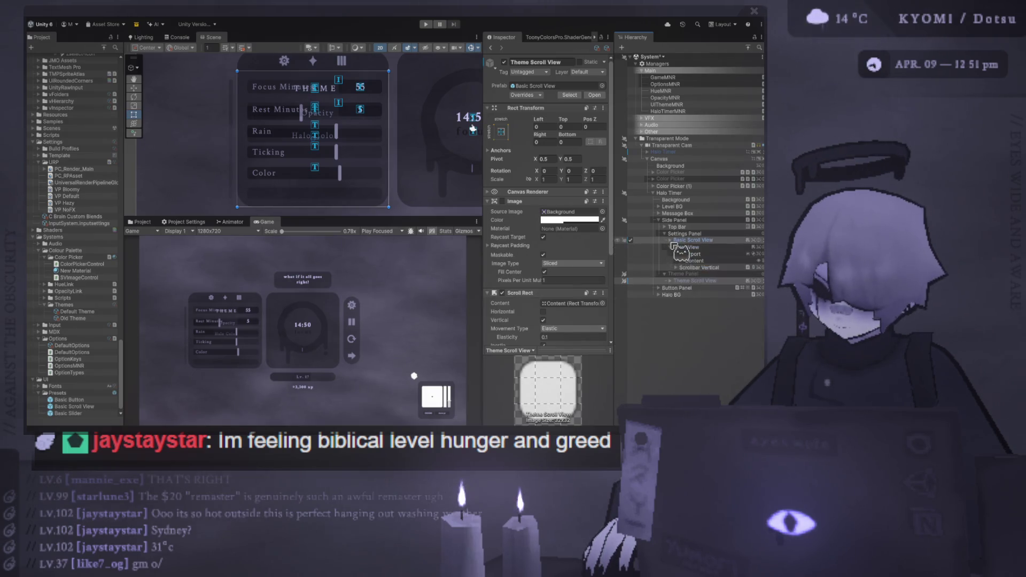
{"action": "left_click", "coordinate": [671, 247]}
{"action": "left_click", "coordinate": [630, 247]}
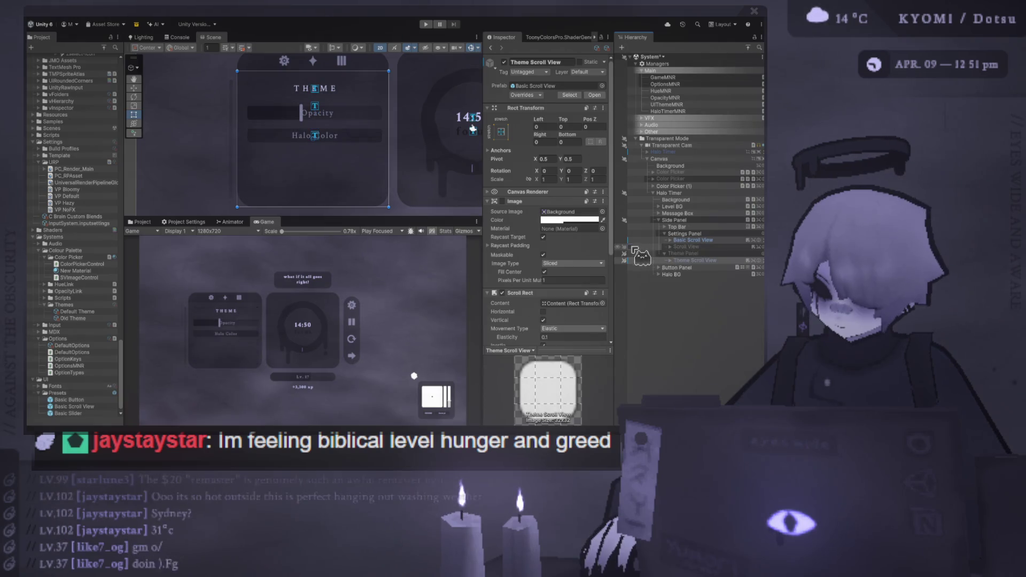
Step: Delete the copied Image (1), Category, Opacity and Halo C Button items from Basic Scroll View's Content
{"action": "left_click", "coordinate": [670, 240]}
{"action": "left_click", "coordinate": [711, 260]}
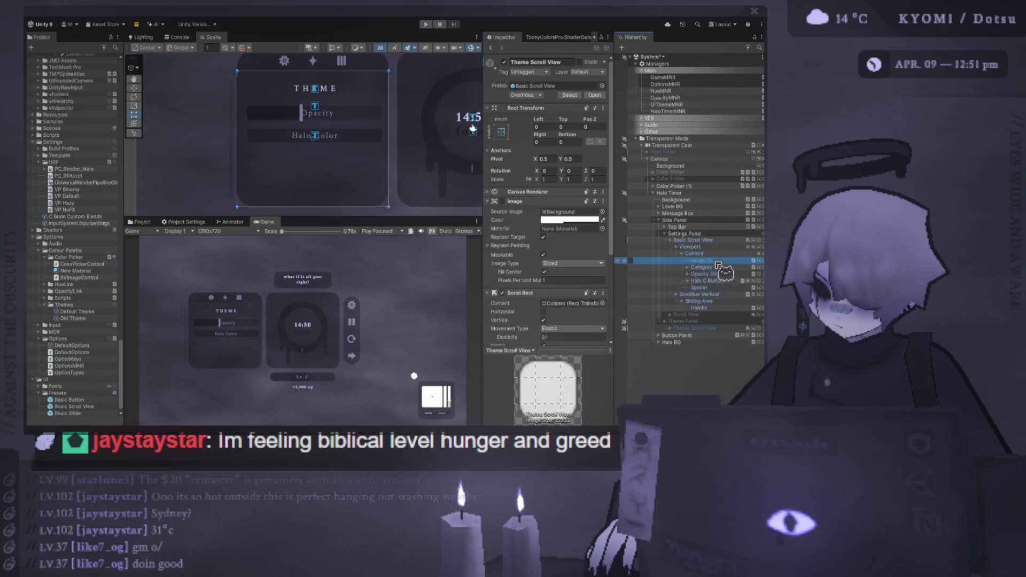
{"action": "key", "text": "alt+shift+a"}
{"action": "left_click", "coordinate": [719, 280]}
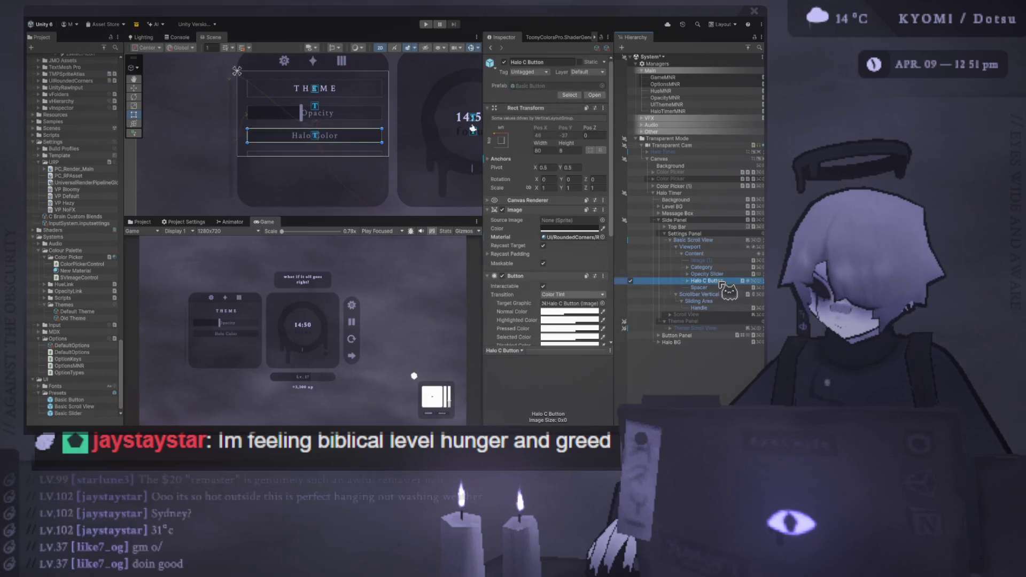
{"action": "key", "text": "Delete"}
{"action": "left_click", "coordinate": [717, 270]}
{"action": "key", "text": "Delete"}
{"action": "left_click", "coordinate": [703, 268]}
{"action": "key", "text": "Delete"}
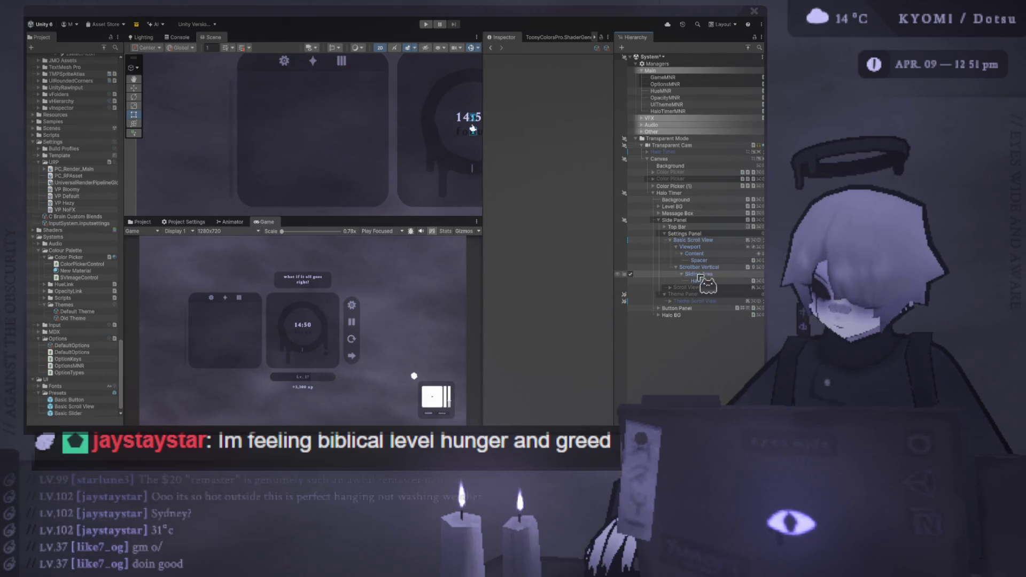
Step: Expand the old Scroll View down to its Content rows
{"action": "left_click", "coordinate": [682, 289]}
{"action": "key", "text": "Right"}
{"action": "left_click", "coordinate": [681, 301]}
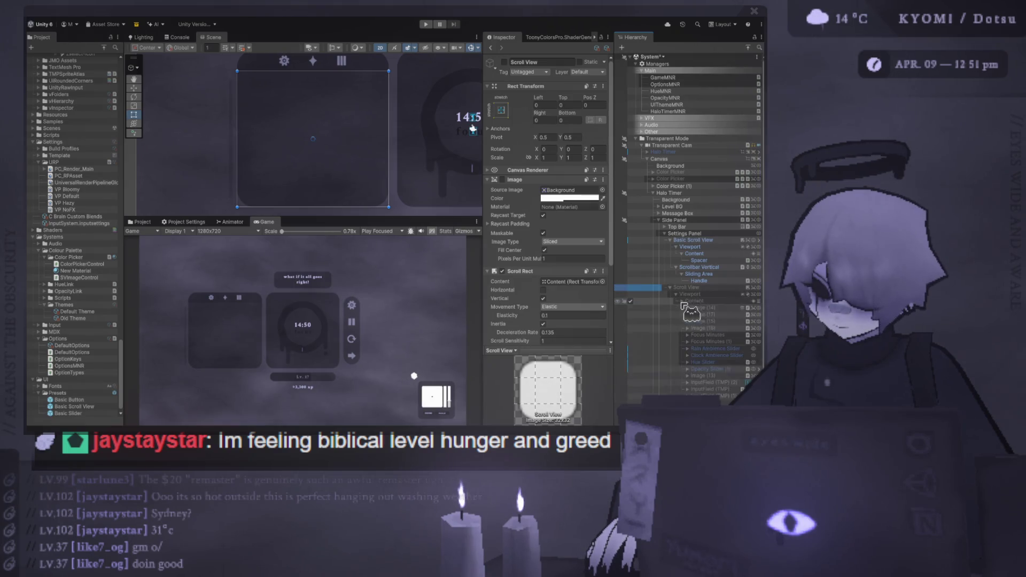
Step: Move Focus Minutes through Clock Ambience Slider into Basic Scroll View's Content and the old Scroll View to root
{"action": "left_click", "coordinate": [732, 335]}
{"action": "left_click", "coordinate": [729, 356], "text": "shift"}
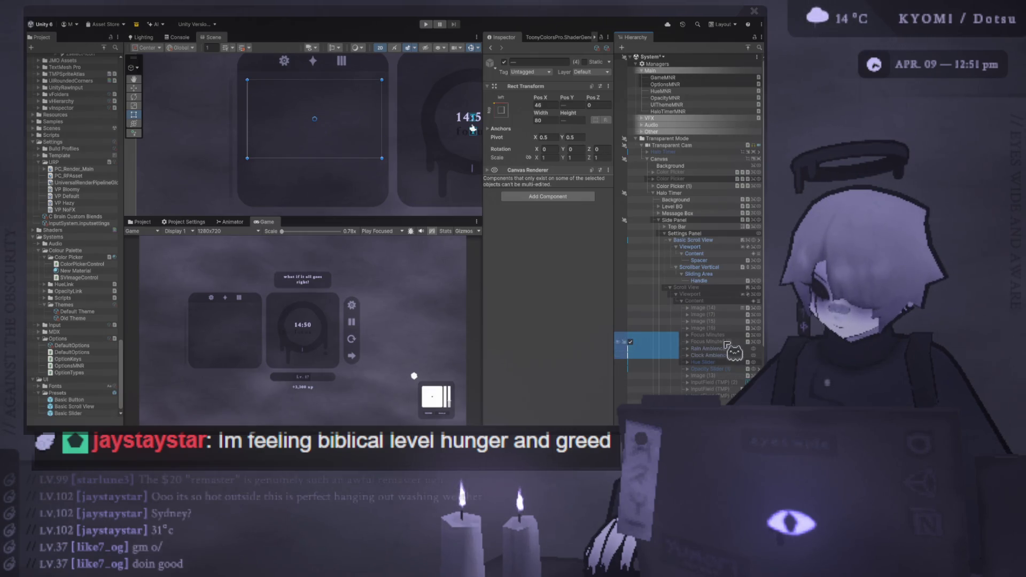
{"action": "left_click_drag", "start_coordinate": [719, 340], "coordinate": [710, 260]}
{"action": "left_click", "coordinate": [670, 314]}
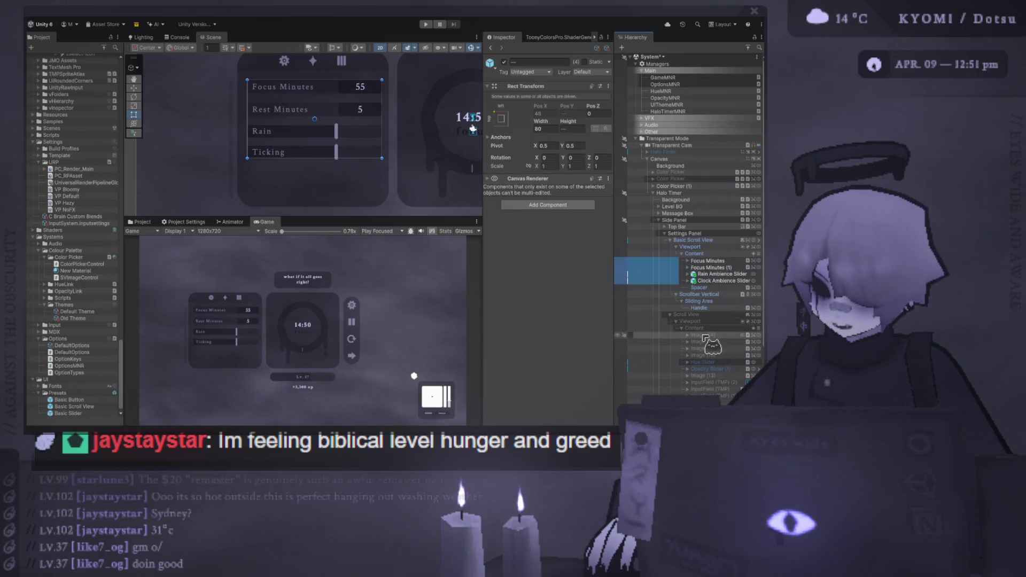
{"action": "left_click", "coordinate": [671, 328]}
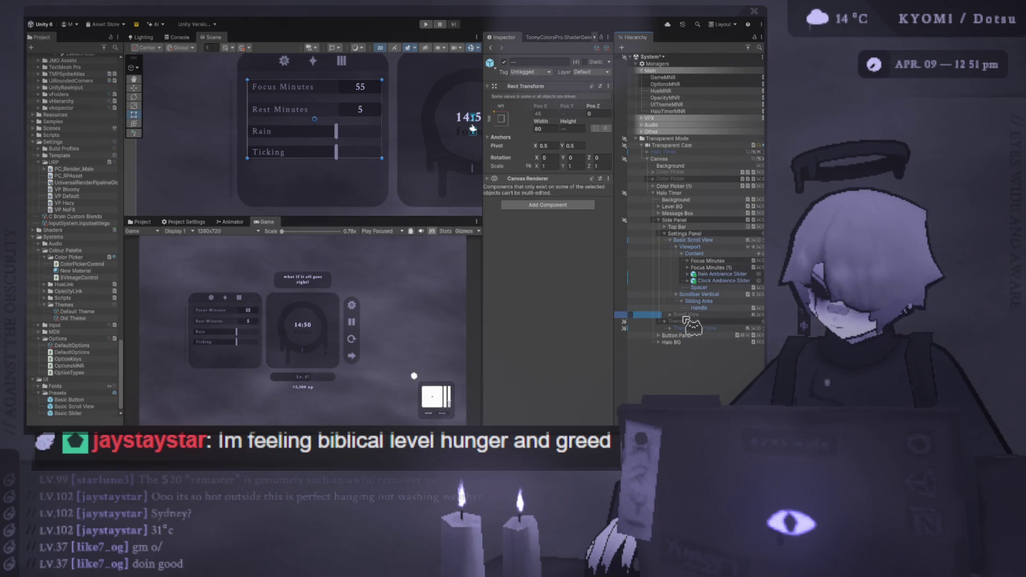
{"action": "left_click_drag", "start_coordinate": [688, 338], "coordinate": [693, 357]}
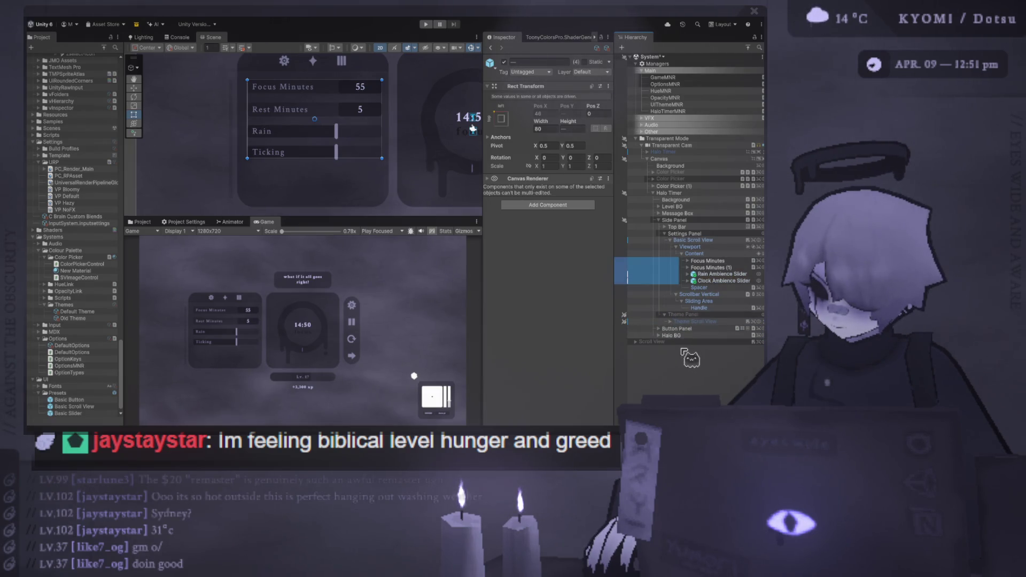
Step: Rename Focus Minutes (1) to 'Rest Minutes'
{"action": "left_click", "coordinate": [729, 253]}
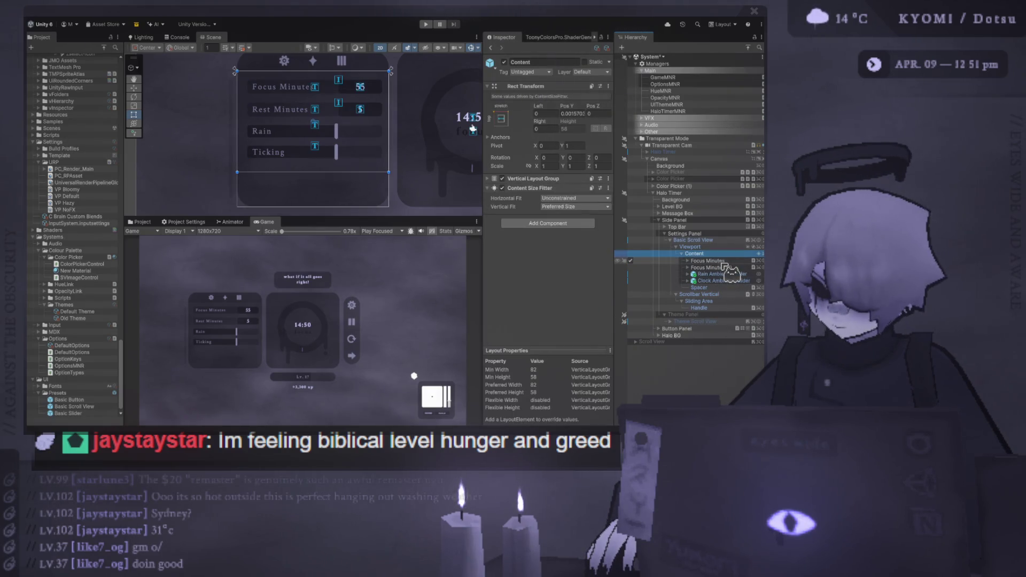
{"action": "left_click", "coordinate": [730, 262]}
{"action": "left_click", "coordinate": [732, 267]}
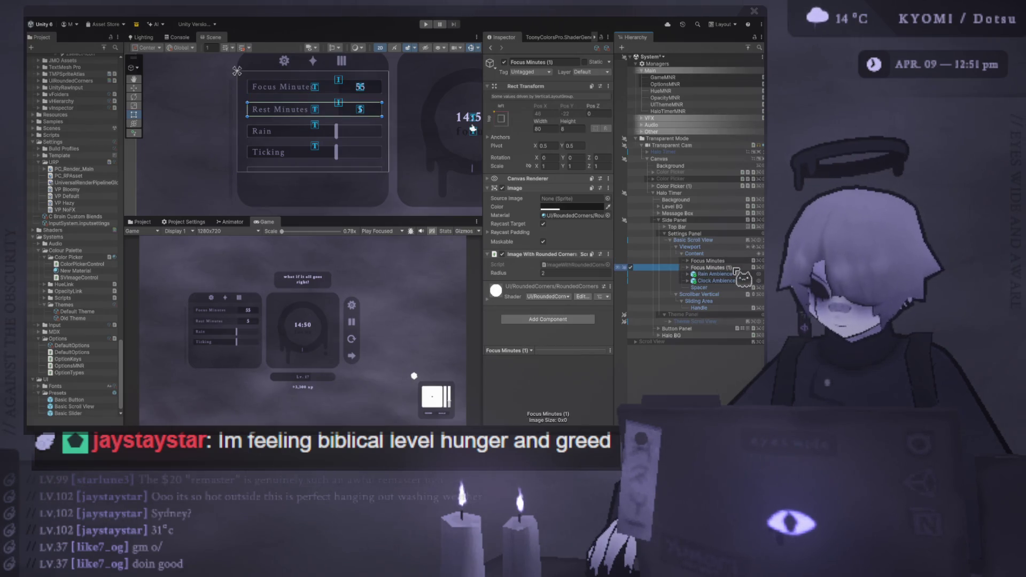
{"action": "key", "text": "F2"}
{"action": "type", "text": "Rest Minutes"}
{"action": "key", "text": "Return"}
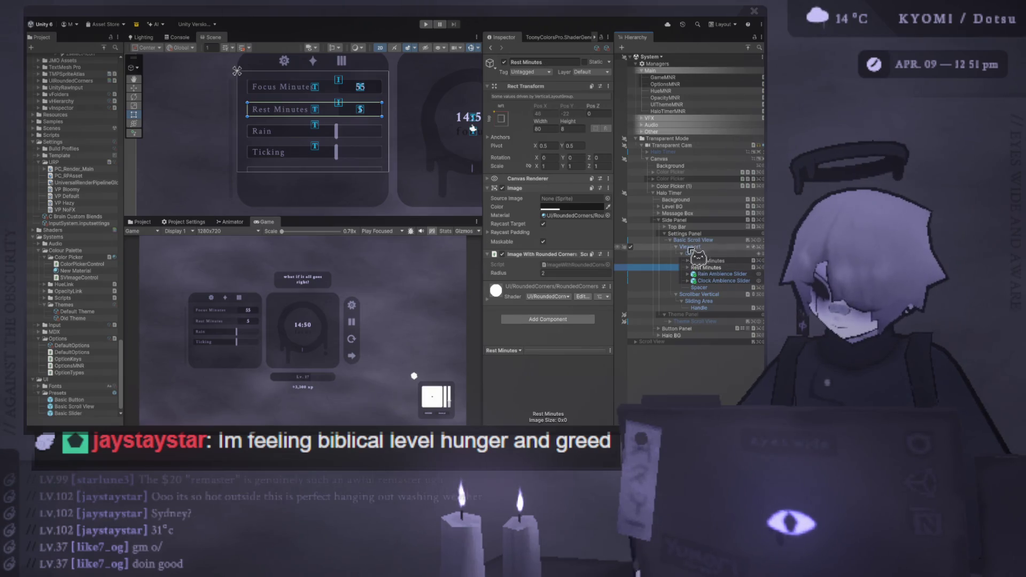
{"action": "left_click", "coordinate": [666, 234]}
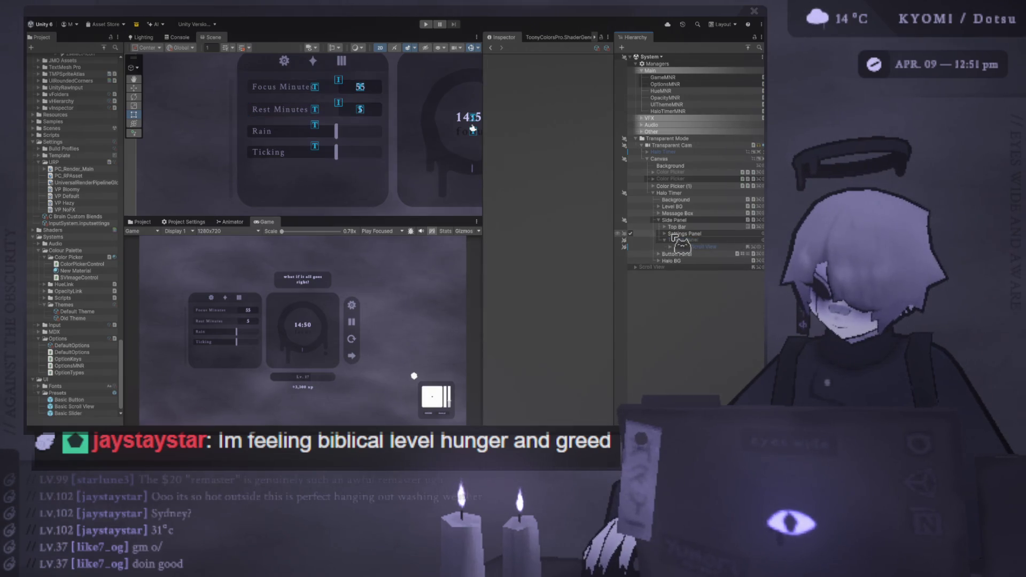
Step: Resize the Scene and Game views so the Scene view is taller, showing the four Settings rows
{"action": "scroll", "coordinate": [435, 180], "scroll_direction": "down", "scroll_amount": 2}
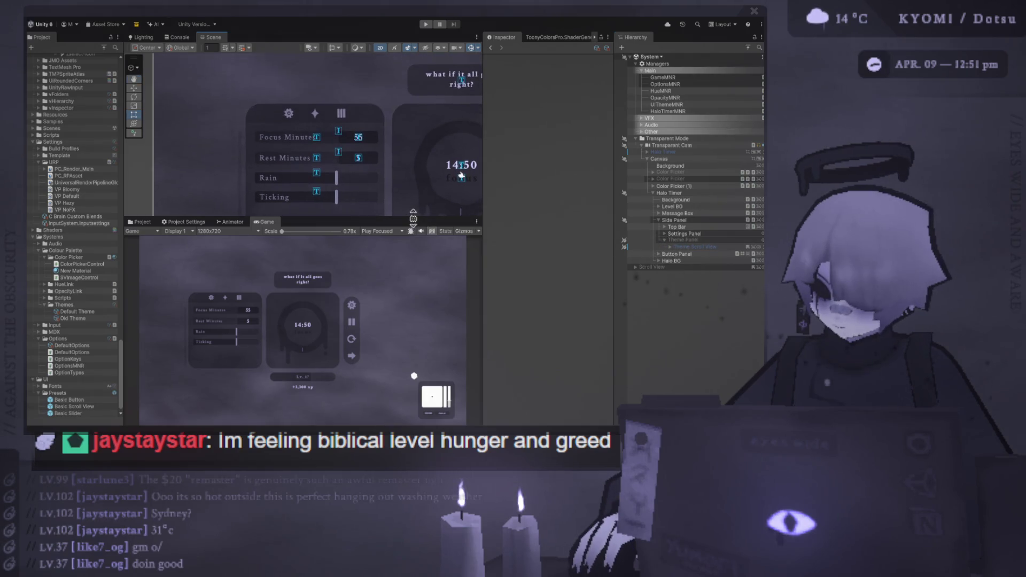
{"action": "mouse_move", "coordinate": [416, 220]}
{"action": "left_mouse_down"}
{"action": "mouse_move", "coordinate": [414, 264]}
{"action": "mouse_move", "coordinate": [416, 139]}
{"action": "left_mouse_up"}
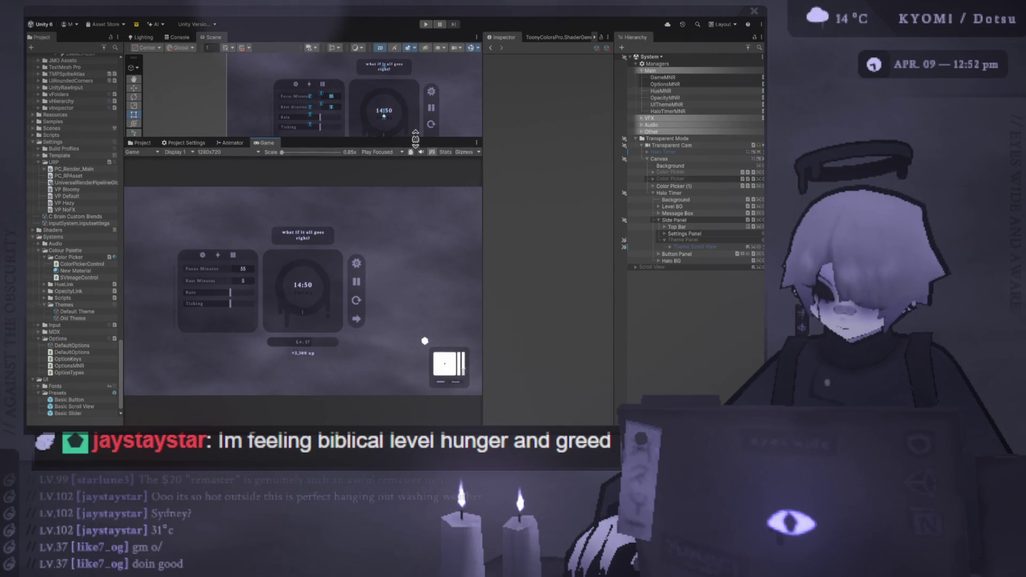
{"action": "left_click_drag", "start_coordinate": [415, 138], "coordinate": [419, 256]}
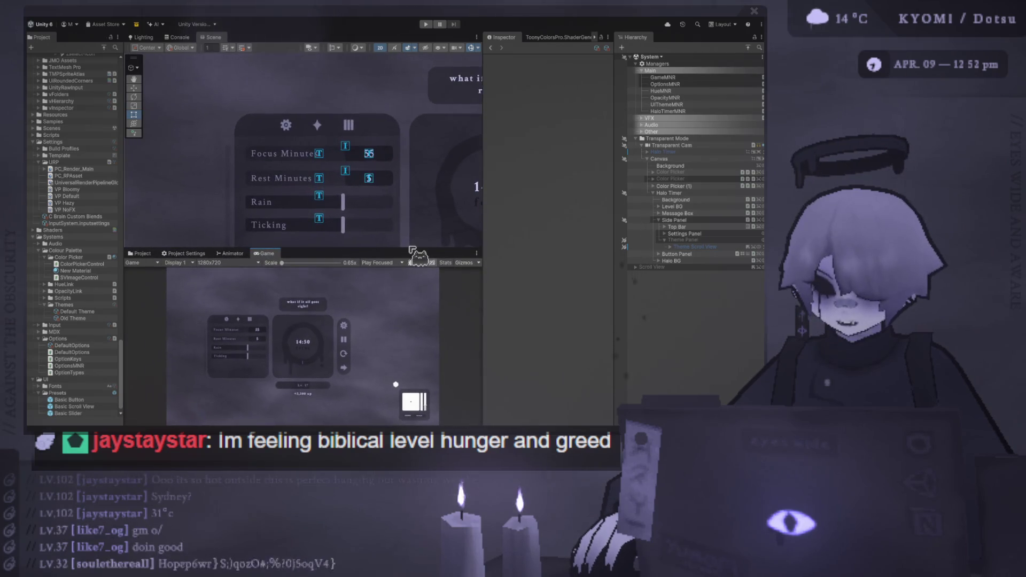
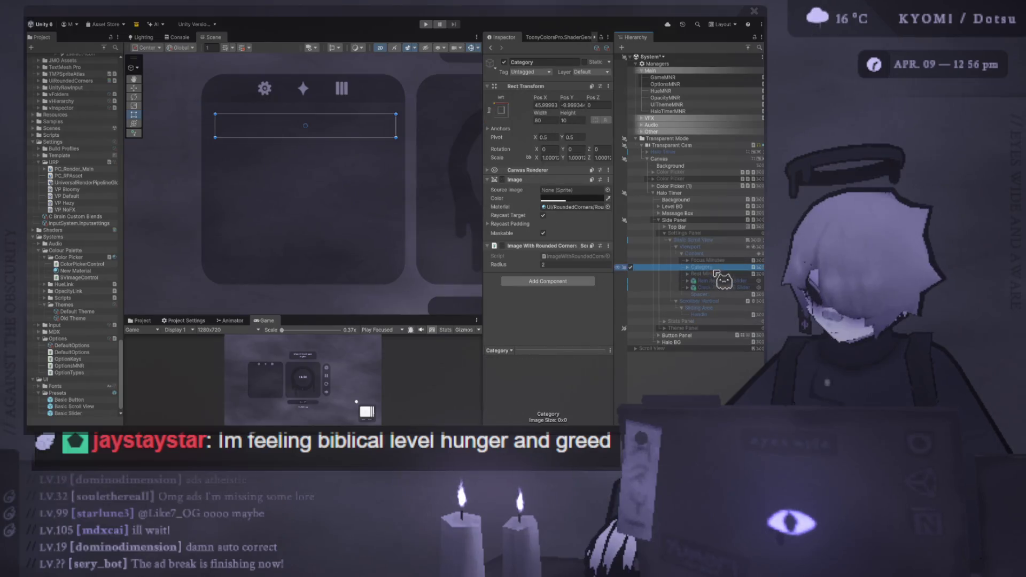
Step: Enable the Basic Scroll View rows, move Category above Focus Minutes, and select its label
{"action": "left_click", "coordinate": [631, 240]}
{"action": "left_click_drag", "start_coordinate": [725, 266], "coordinate": [720, 258]}
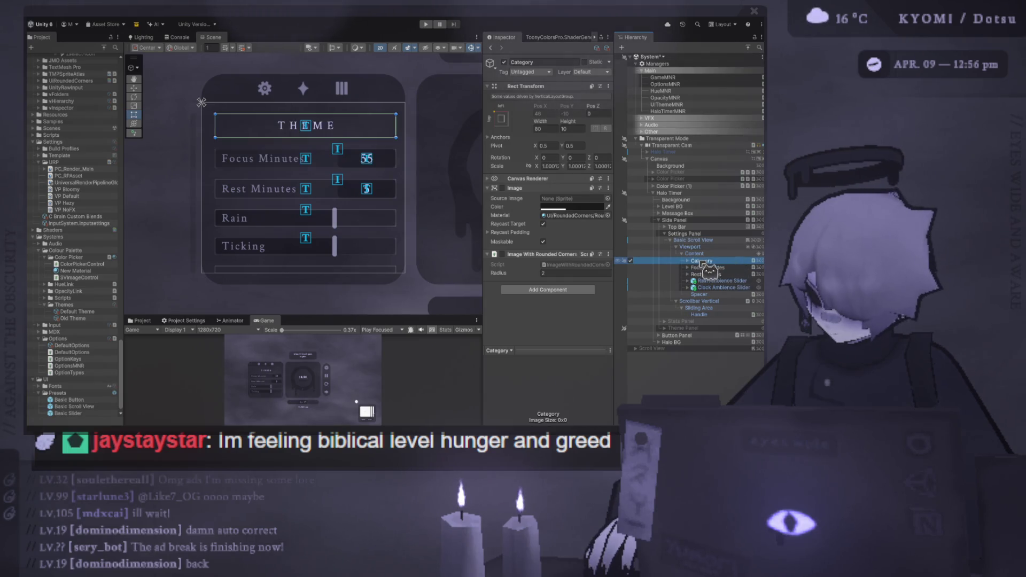
{"action": "left_click", "coordinate": [688, 261]}
{"action": "left_click", "coordinate": [706, 267]}
Step: Change the Category label's TextMeshPro text from THEME to SETTINGS
{"action": "left_click", "coordinate": [563, 215]}
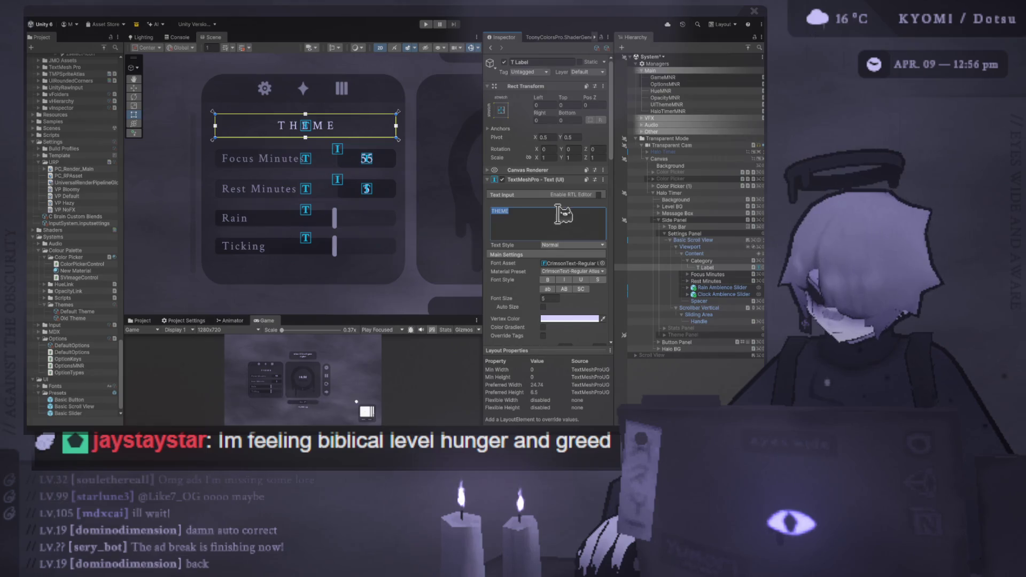
{"action": "key", "text": "ctrl+a"}
{"action": "key", "text": "BackSpace"}
{"action": "type", "text": "Settings"}
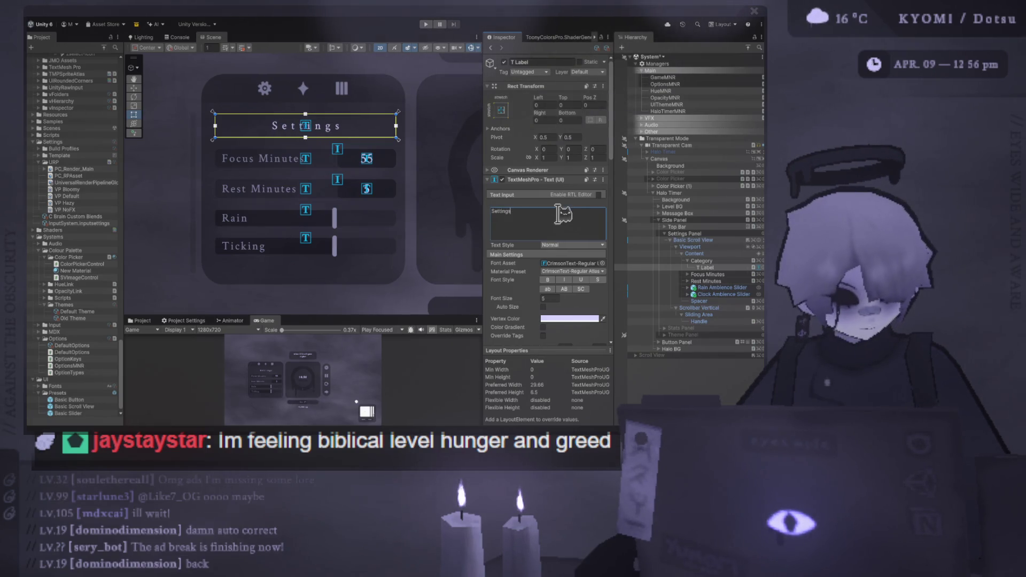
{"action": "key", "text": "ctrl+a"}
{"action": "type", "text": "SETTO"}
{"action": "key", "text": "BackSpace"}
{"action": "type", "text": "INGS"}
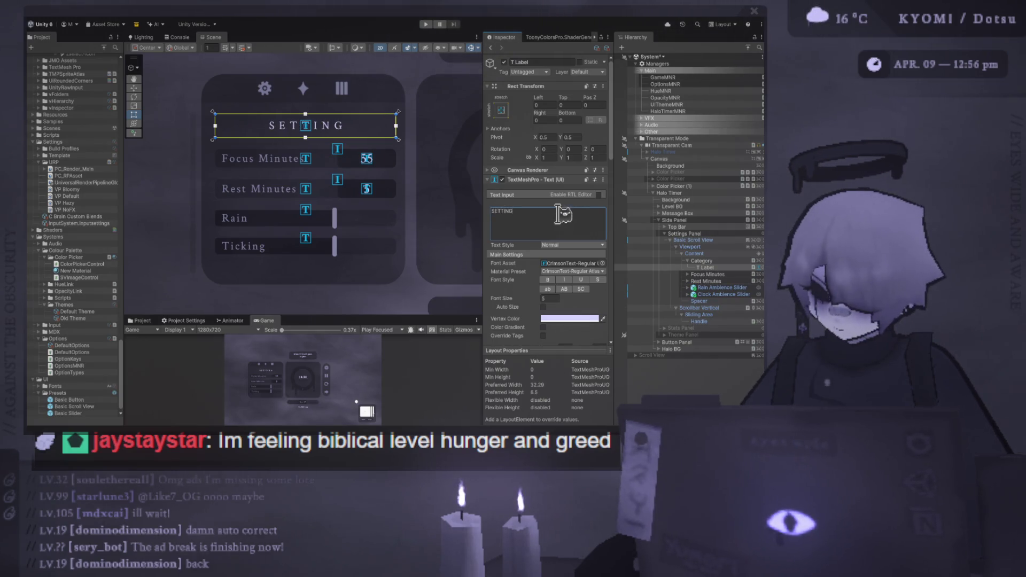
{"action": "scroll", "coordinate": [350, 201], "scroll_direction": "up", "scroll_amount": 1}
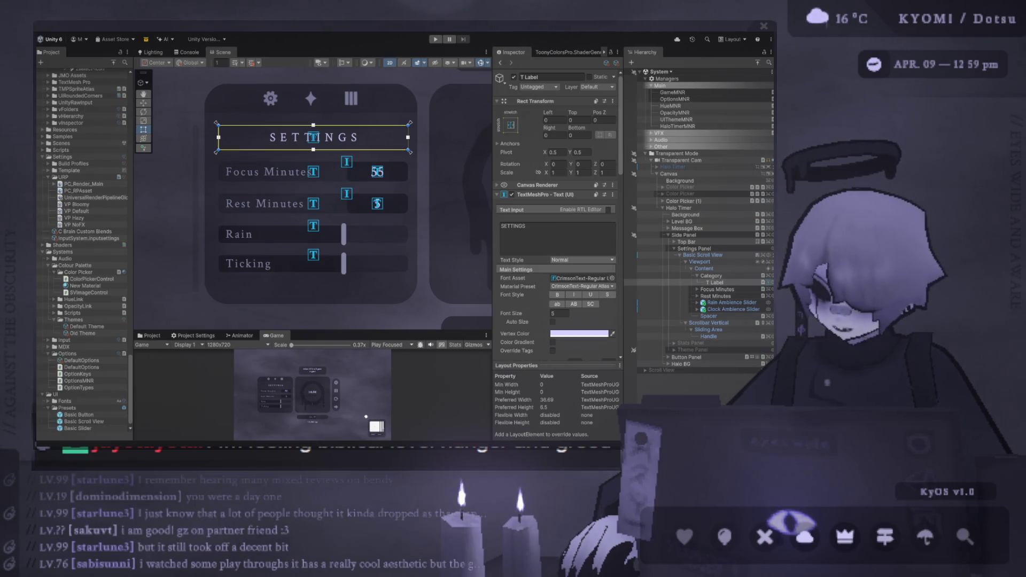
Step: Zoom out and pan the Scene view so the settings panel, timer, level bar and XP show
{"action": "scroll", "coordinate": [369, 224], "scroll_direction": "down", "scroll_amount": 3}
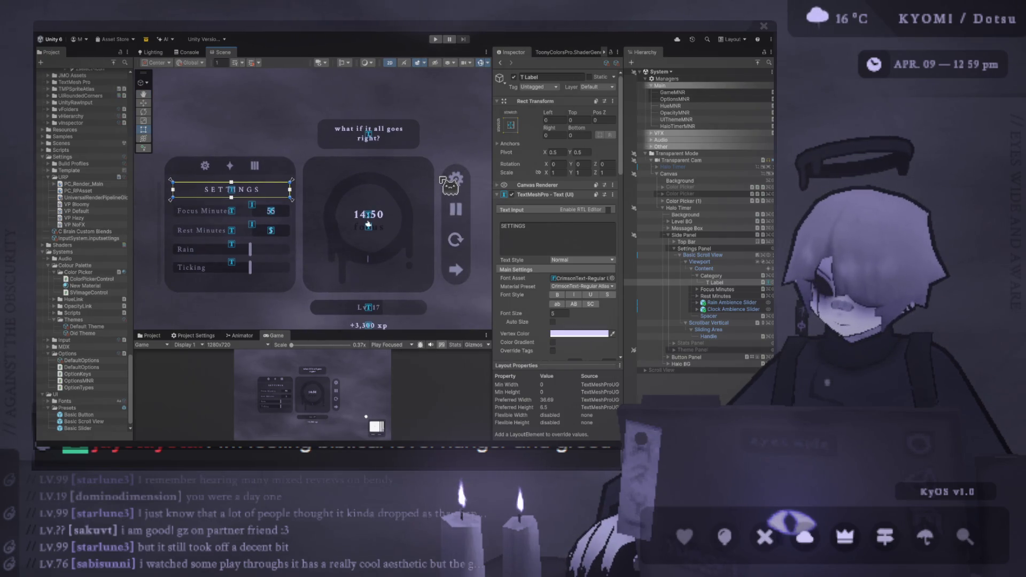
{"action": "scroll", "coordinate": [412, 227], "scroll_direction": "down", "scroll_amount": 3}
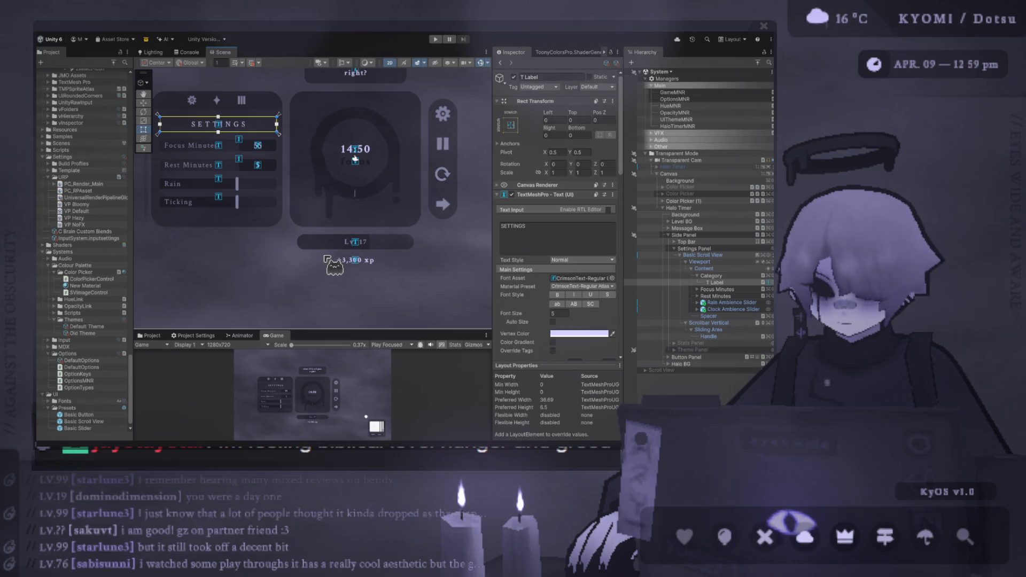
{"action": "left_click_drag", "start_coordinate": [355, 158], "coordinate": [369, 178]}
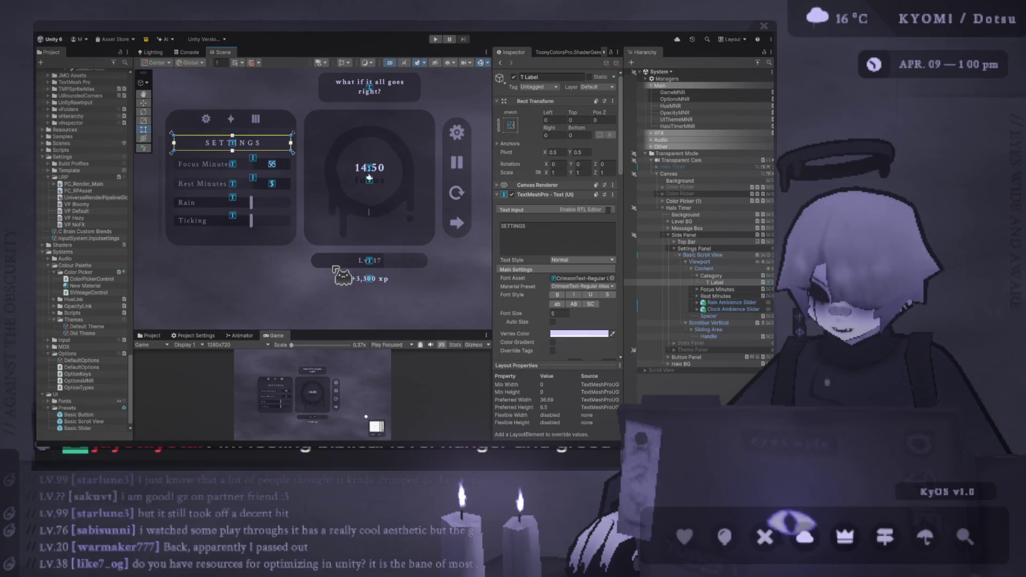
Step: Frame the SETTINGS label at the top of the settings panel in the Scene view
{"action": "scroll", "coordinate": [341, 230], "scroll_direction": "down", "scroll_amount": 3}
{"action": "scroll", "coordinate": [347, 196], "scroll_direction": "up", "scroll_amount": 2}
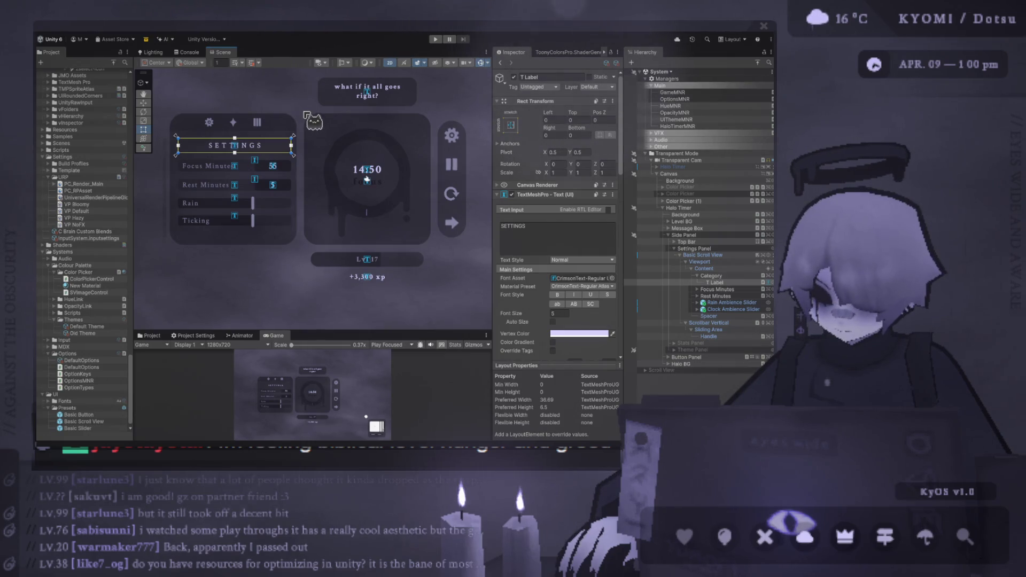
{"action": "scroll", "coordinate": [309, 115], "scroll_direction": "up", "scroll_amount": 2}
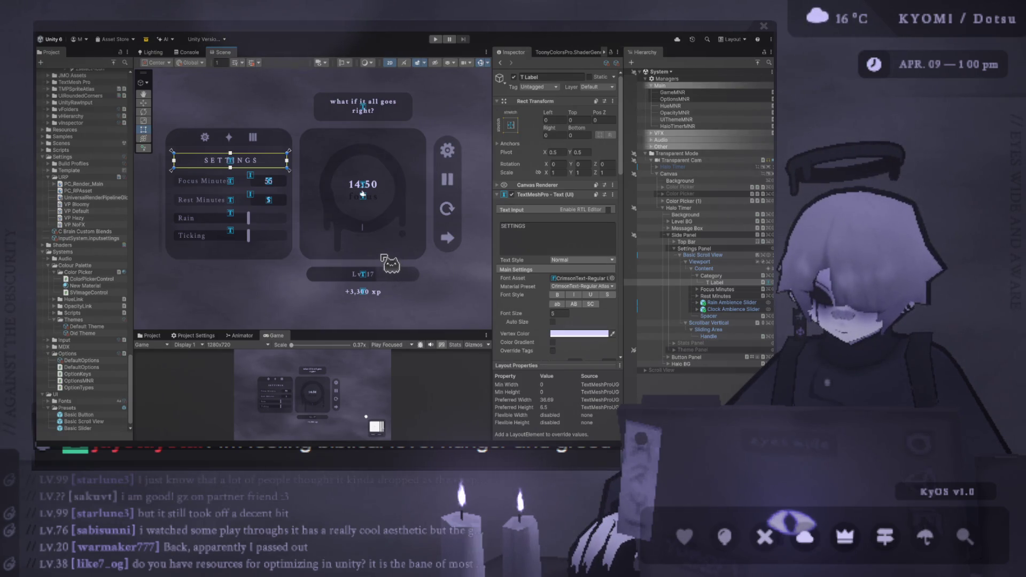
{"action": "scroll", "coordinate": [382, 257], "scroll_direction": "down", "scroll_amount": 3}
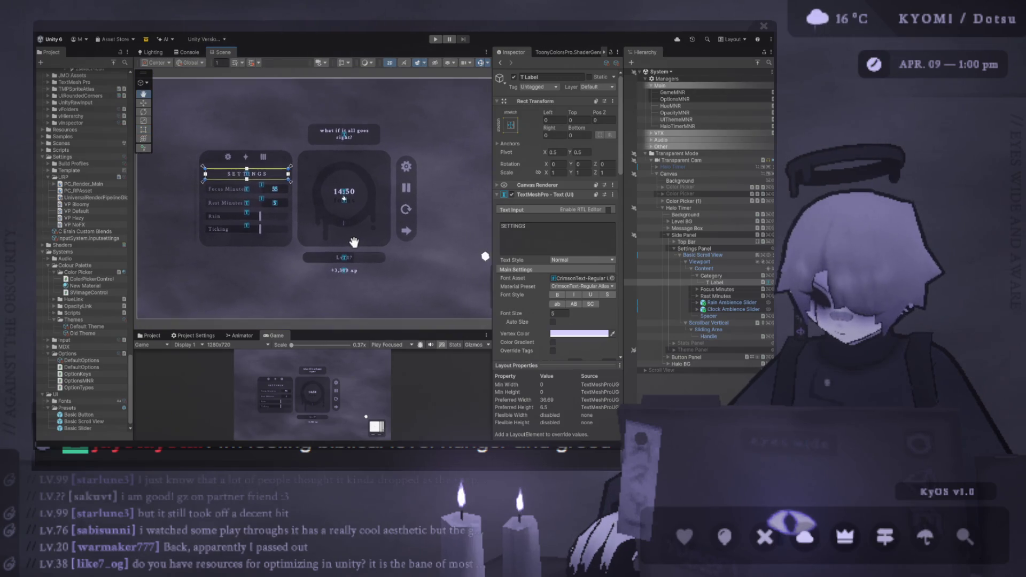
{"action": "scroll", "coordinate": [369, 251], "scroll_direction": "up", "scroll_amount": 2}
{"action": "left_click_drag", "start_coordinate": [366, 252], "coordinate": [366, 262]}
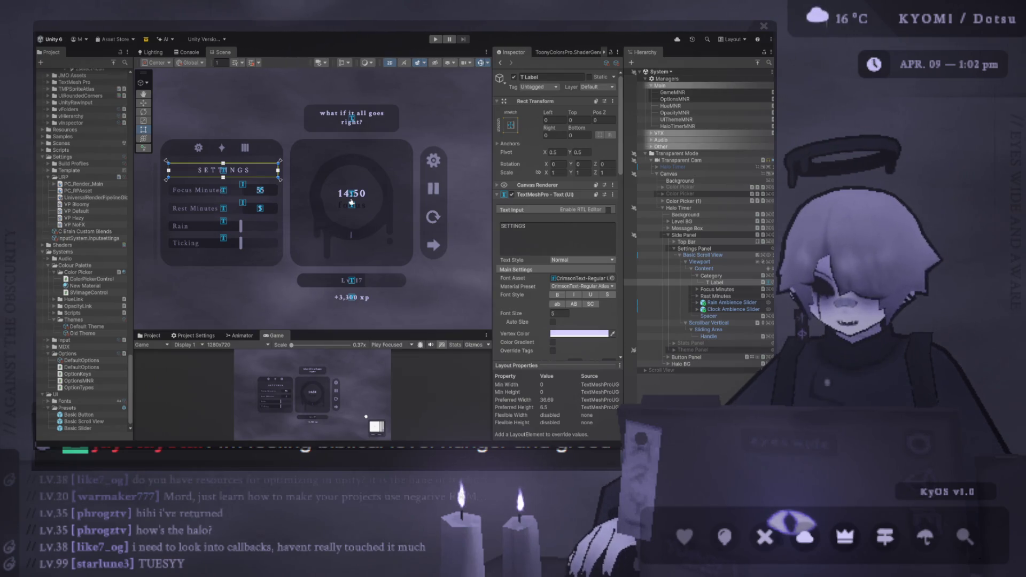
{"action": "key", "text": "f"}
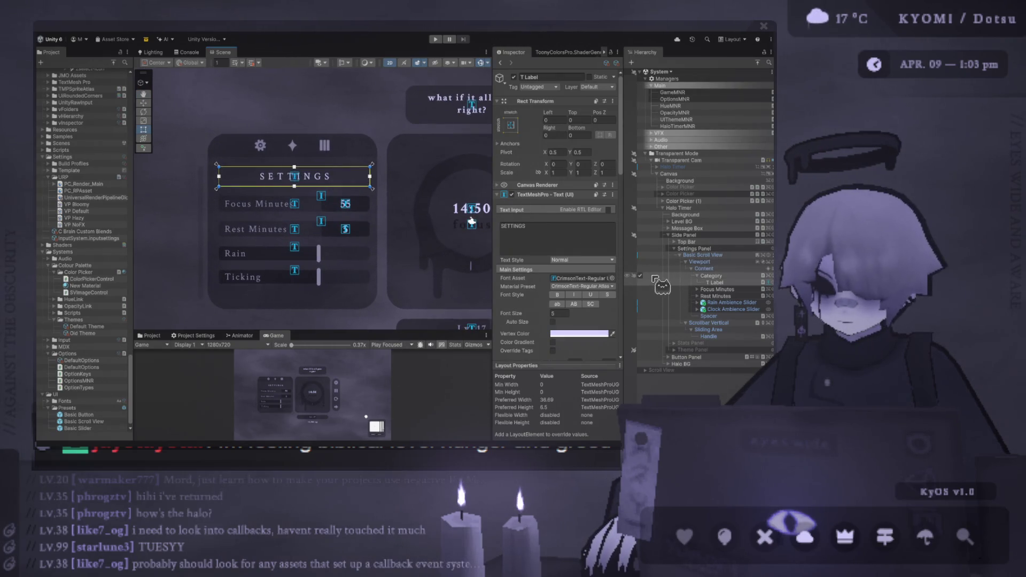
Step: Hide the Settings Panel and show the Theme Panel with Opacity and Halo Color rows
{"action": "left_click", "coordinate": [643, 250]}
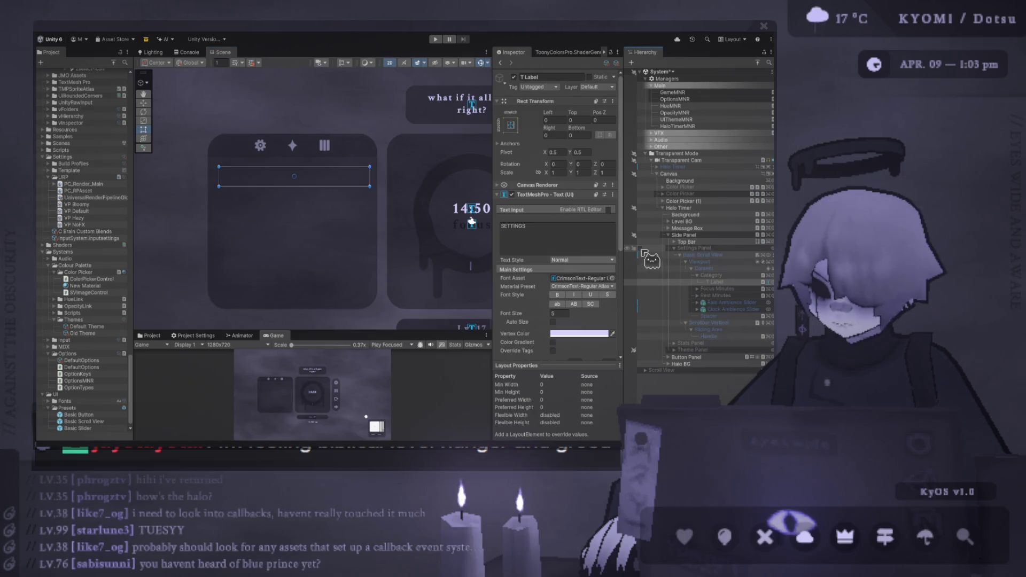
{"action": "left_click", "coordinate": [642, 350]}
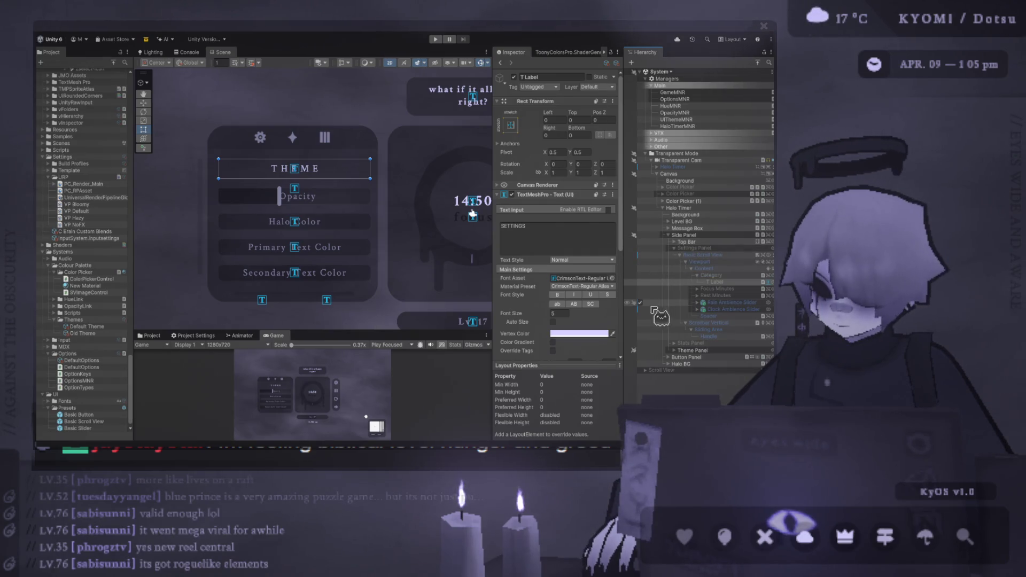
Step: Swap back from Theme Panel to Settings Panel, collapse it, and make the Scene view taller
{"action": "left_click", "coordinate": [640, 350]}
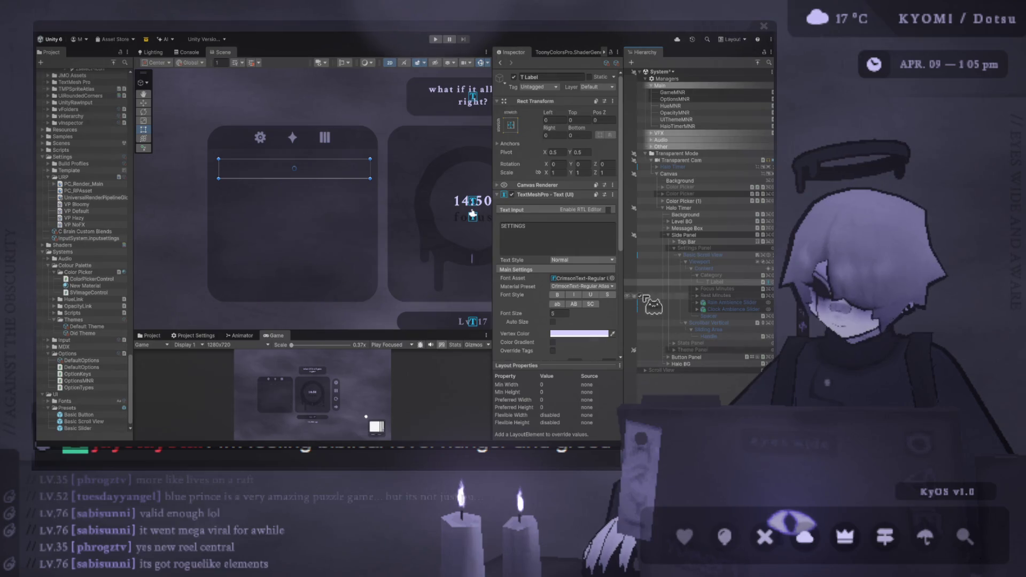
{"action": "left_click", "coordinate": [640, 249]}
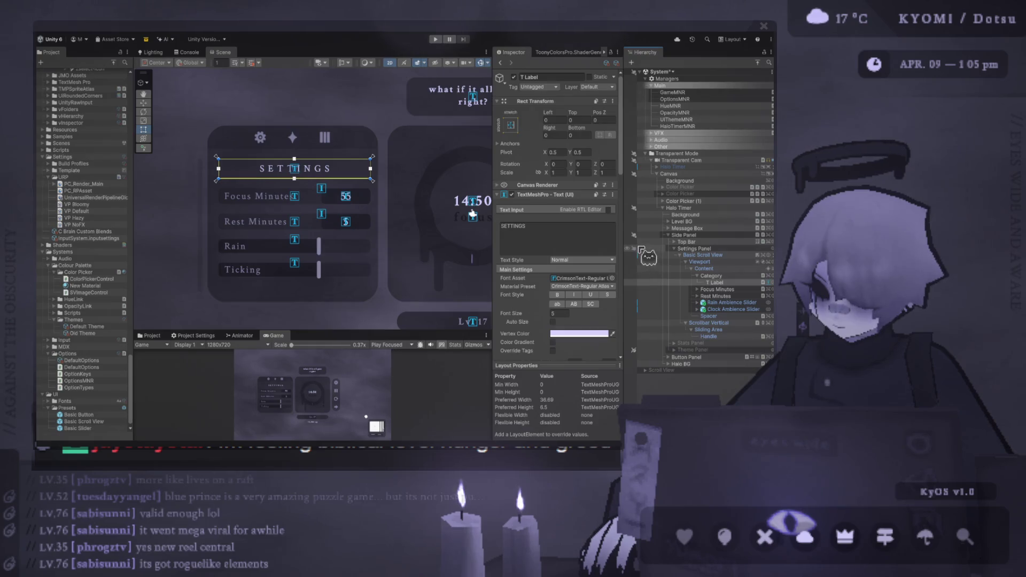
{"action": "left_click", "coordinate": [639, 248]}
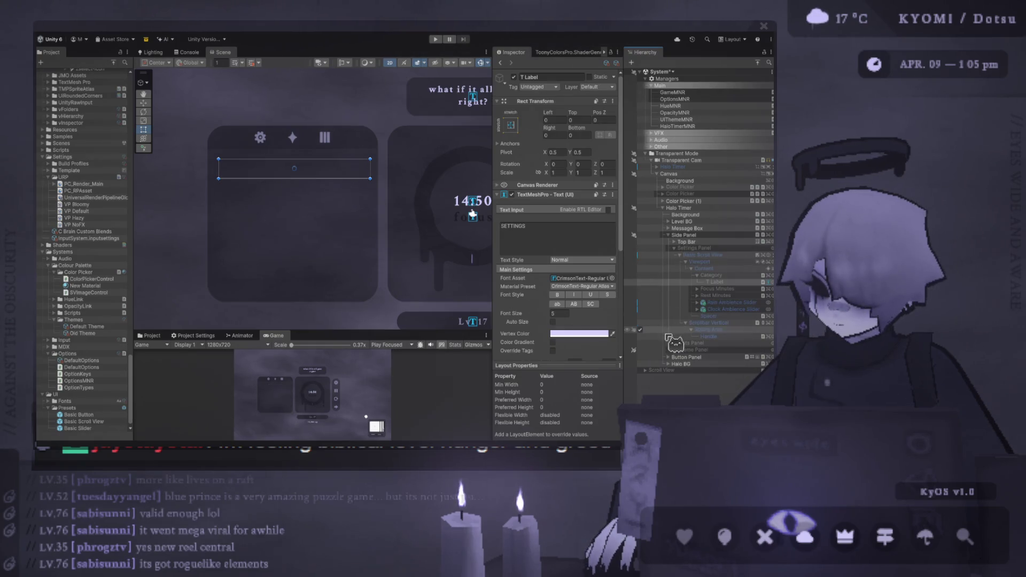
{"action": "left_click", "coordinate": [640, 255]}
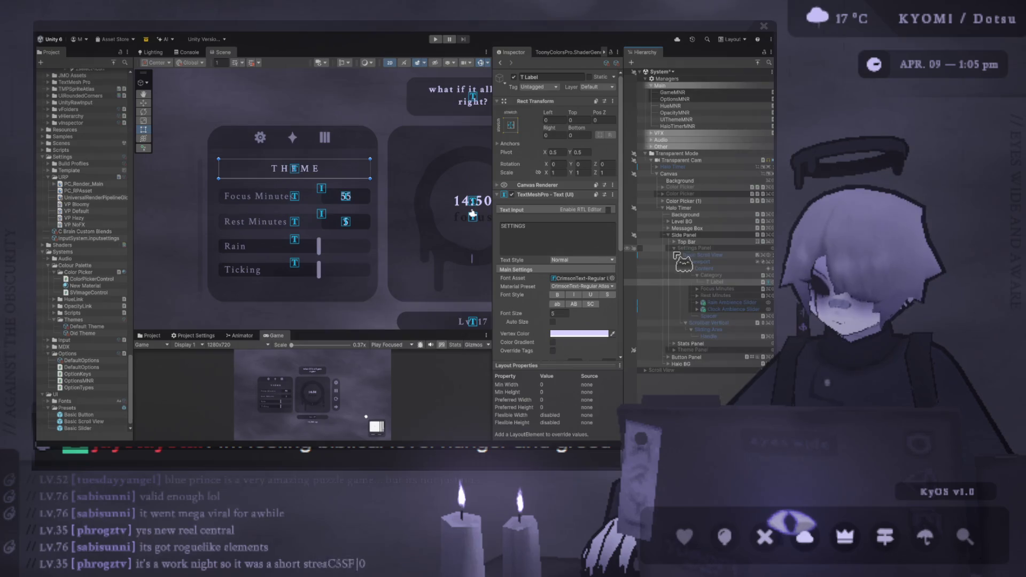
{"action": "left_click", "coordinate": [674, 248]}
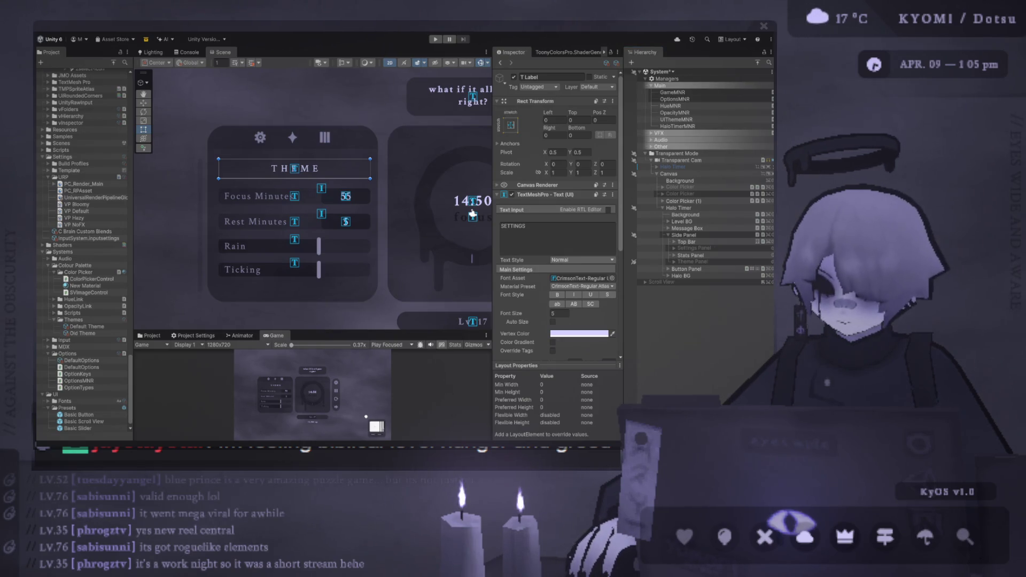
{"action": "left_click", "coordinate": [541, 228]}
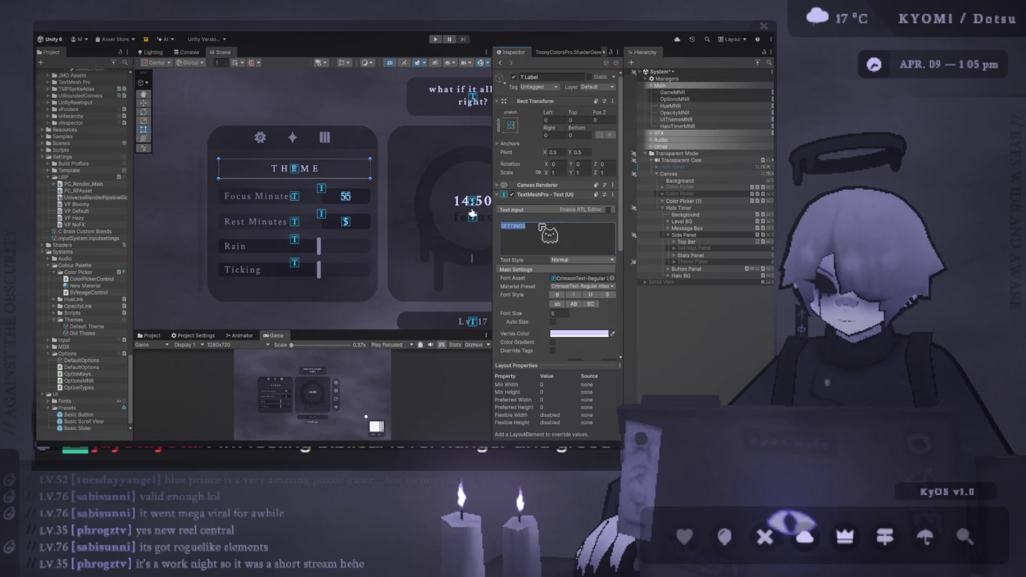
{"action": "mouse_move", "coordinate": [359, 332]}
{"action": "left_mouse_down"}
{"action": "mouse_move", "coordinate": [359, 407]}
{"action": "mouse_move", "coordinate": [359, 374]}
{"action": "mouse_move", "coordinate": [359, 396]}
{"action": "left_mouse_up"}
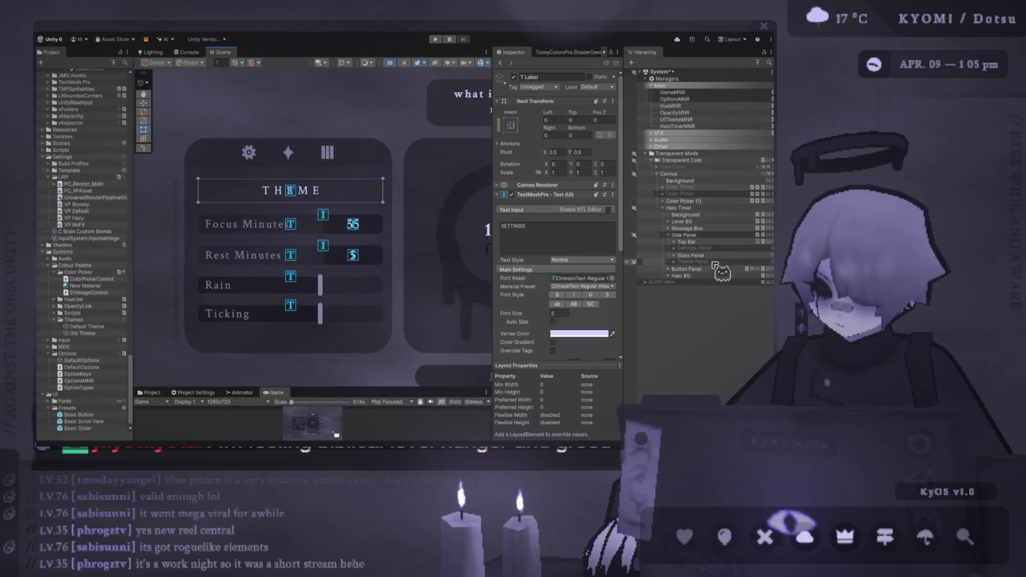
Step: Expand Stats Panel > Basic Scroll View > Viewport > Content in the Hierarchy
{"action": "left_click", "coordinate": [690, 256]}
{"action": "left_click", "coordinate": [675, 256]}
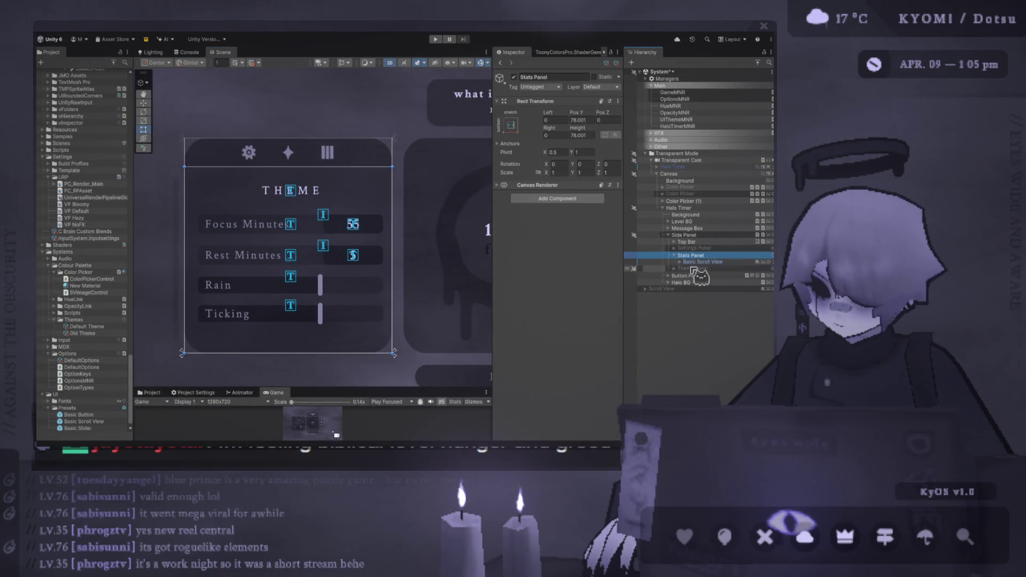
{"action": "left_click", "coordinate": [695, 262]}
{"action": "left_click", "coordinate": [679, 262]}
{"action": "left_click", "coordinate": [686, 269]}
{"action": "left_click", "coordinate": [693, 276]}
{"action": "left_click", "coordinate": [713, 282]}
Step: Rename Category (1) to Category and select its Label child
{"action": "left_click", "coordinate": [734, 283]}
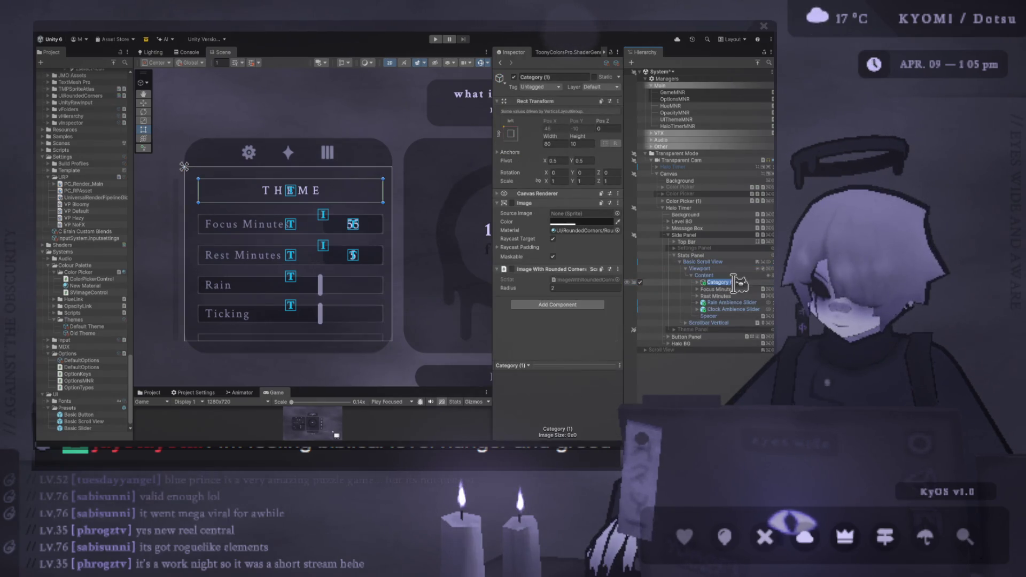
{"action": "key", "text": "BackSpace"}
{"action": "key", "text": "BackSpace"}
{"action": "key", "text": "BackSpace"}
{"action": "key", "text": "Return"}
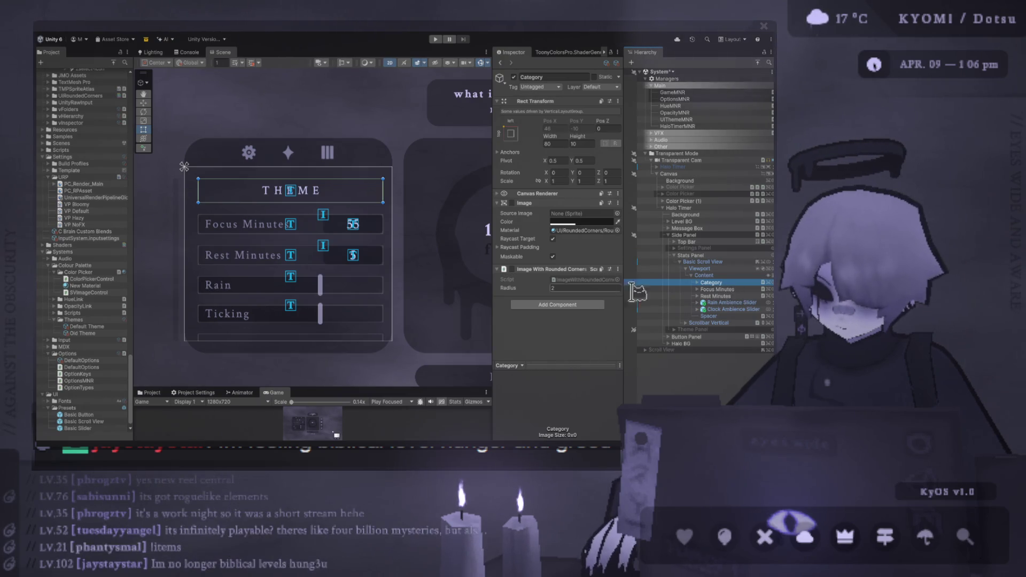
{"action": "left_click", "coordinate": [697, 282]}
{"action": "left_click", "coordinate": [717, 289]}
{"action": "scroll", "coordinate": [570, 305], "scroll_direction": "down", "scroll_amount": 8}
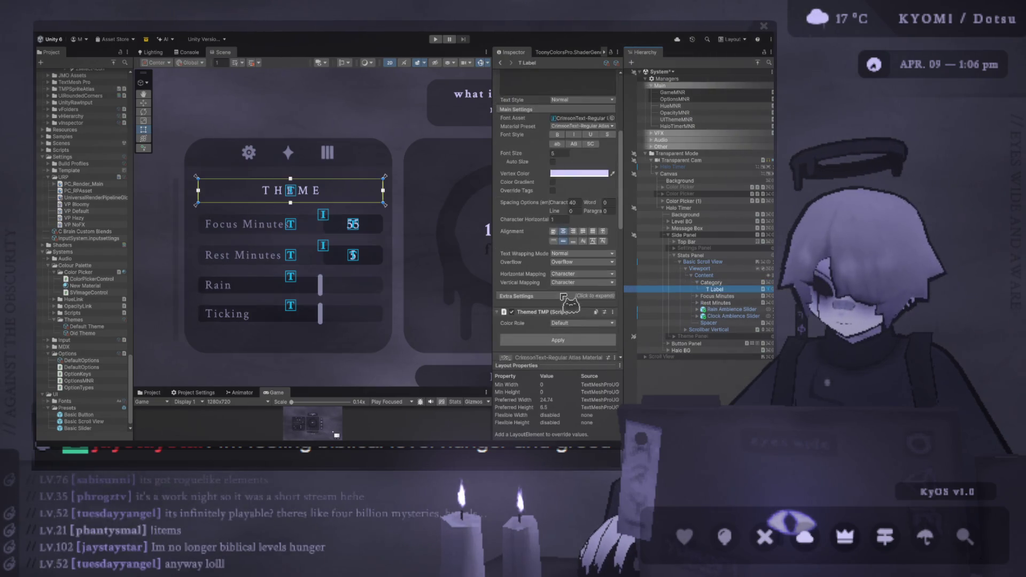
Step: Replace the heading label's THEME text with STATS
{"action": "scroll", "coordinate": [583, 220], "scroll_direction": "up", "scroll_amount": 10}
{"action": "left_click", "coordinate": [577, 231]}
{"action": "type", "text": "S"}
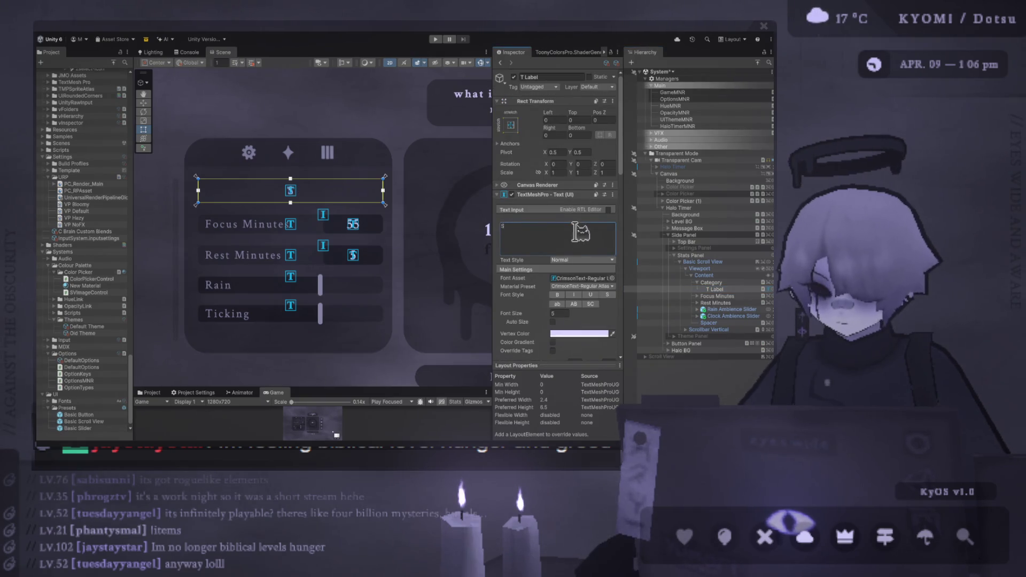
{"action": "type", "text": "TATS"}
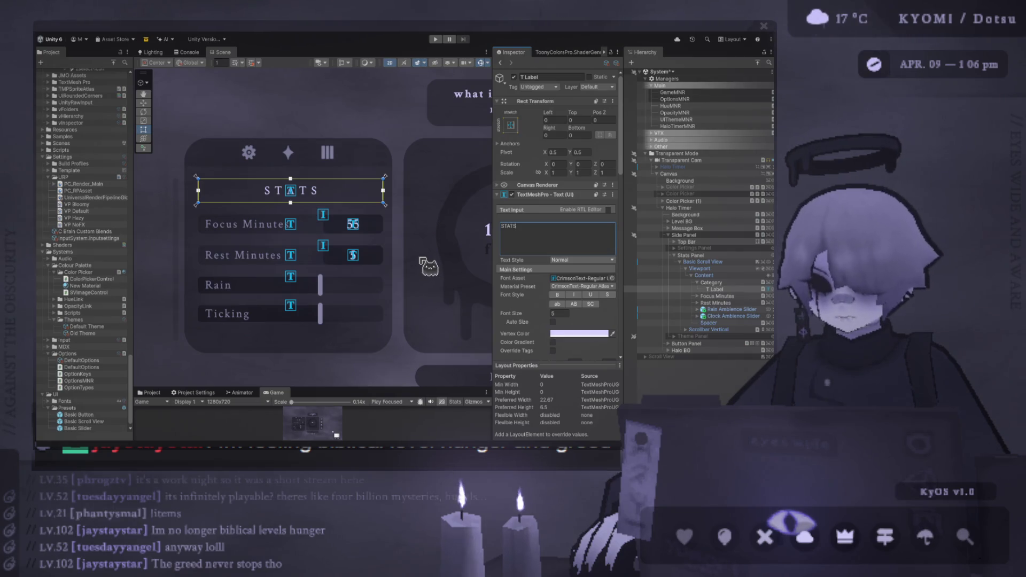
{"action": "scroll", "coordinate": [428, 266], "scroll_direction": "up", "scroll_amount": 1}
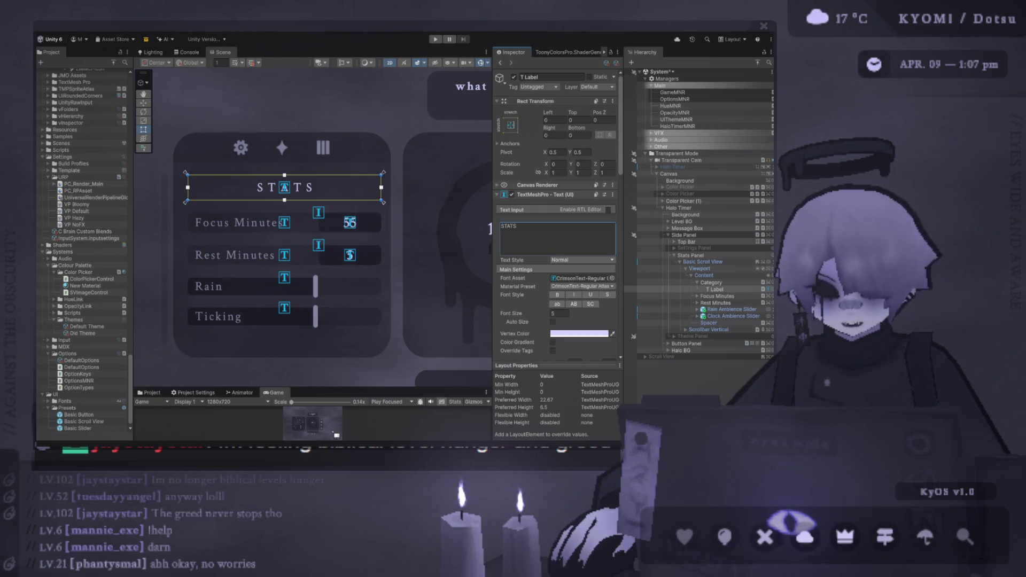
{"action": "scroll", "coordinate": [342, 346], "scroll_direction": "down", "scroll_amount": 1}
{"action": "left_click_drag", "start_coordinate": [344, 390], "coordinate": [299, 131]}
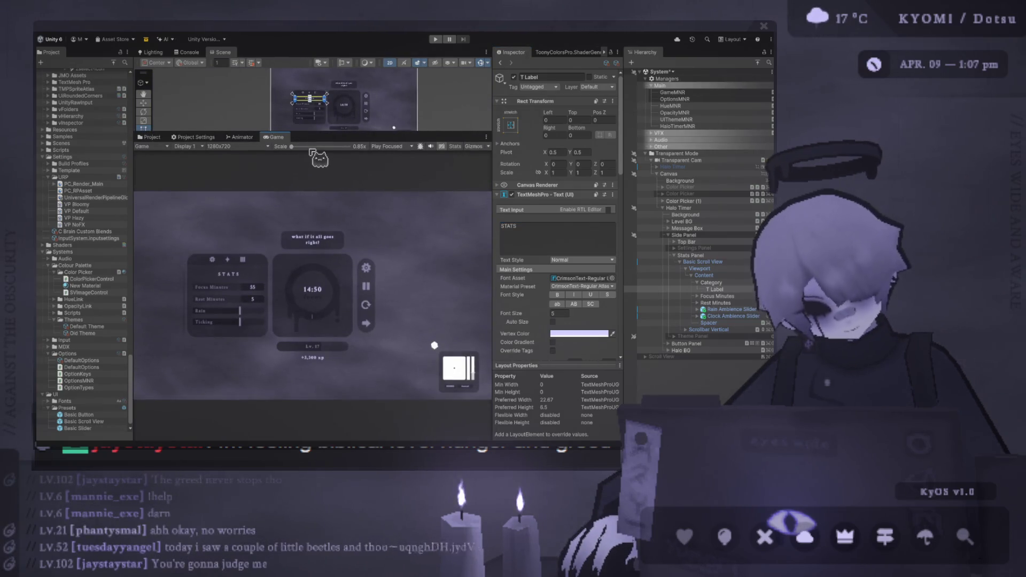
{"action": "mouse_move", "coordinate": [297, 147]}
{"action": "left_mouse_down"}
{"action": "mouse_move", "coordinate": [320, 148]}
{"action": "mouse_move", "coordinate": [291, 147]}
{"action": "left_mouse_up"}
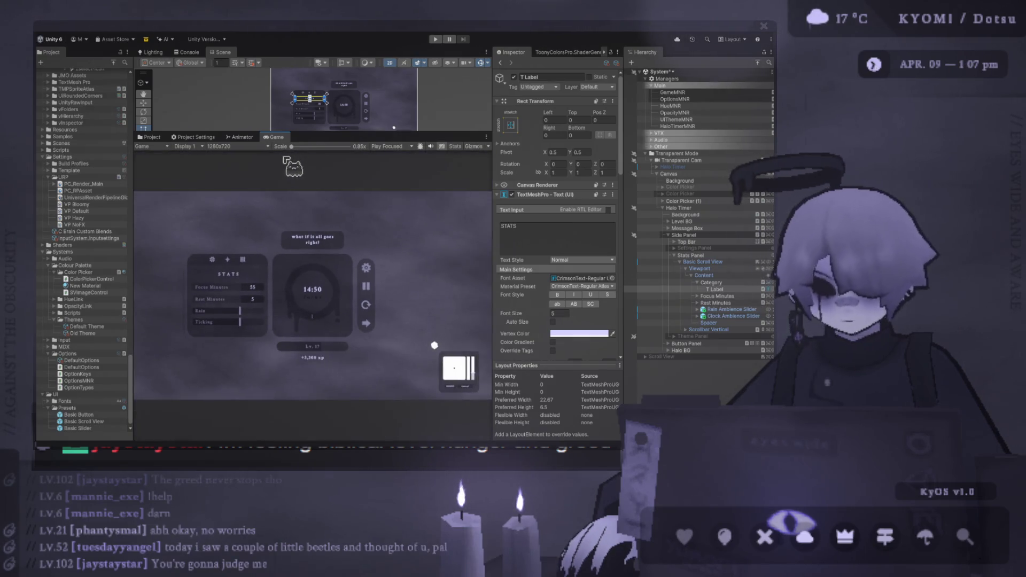
{"action": "left_click_drag", "start_coordinate": [345, 133], "coordinate": [389, 365]}
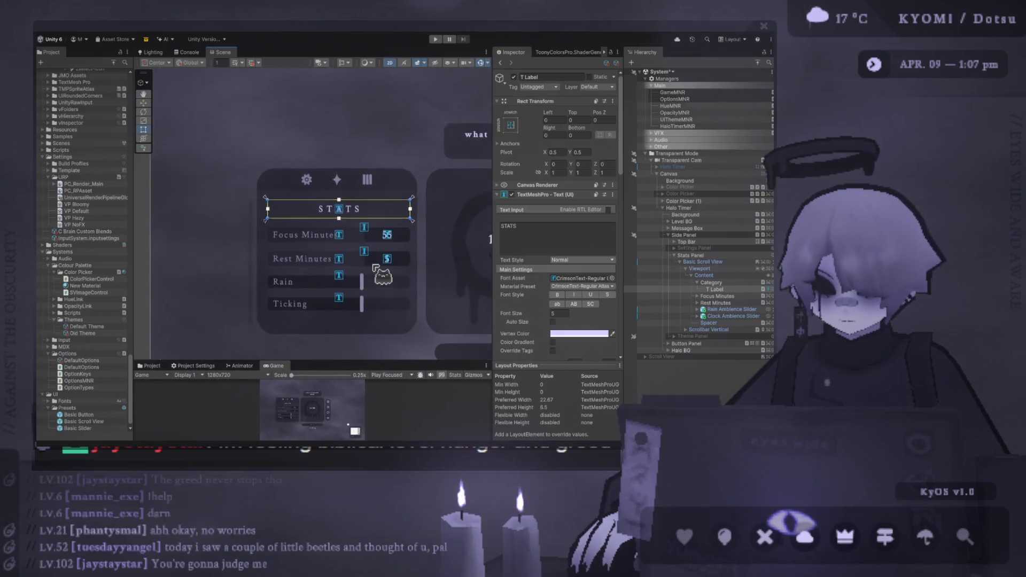
Step: Nest the STATS label in Category, delete Focus, Rest, Rain and Clock rows, and duplicate Category
{"action": "left_click_drag", "start_coordinate": [716, 289], "coordinate": [713, 294]}
{"action": "left_click", "coordinate": [719, 289]}
{"action": "key", "text": "Delete"}
{"action": "left_click", "coordinate": [737, 290]}
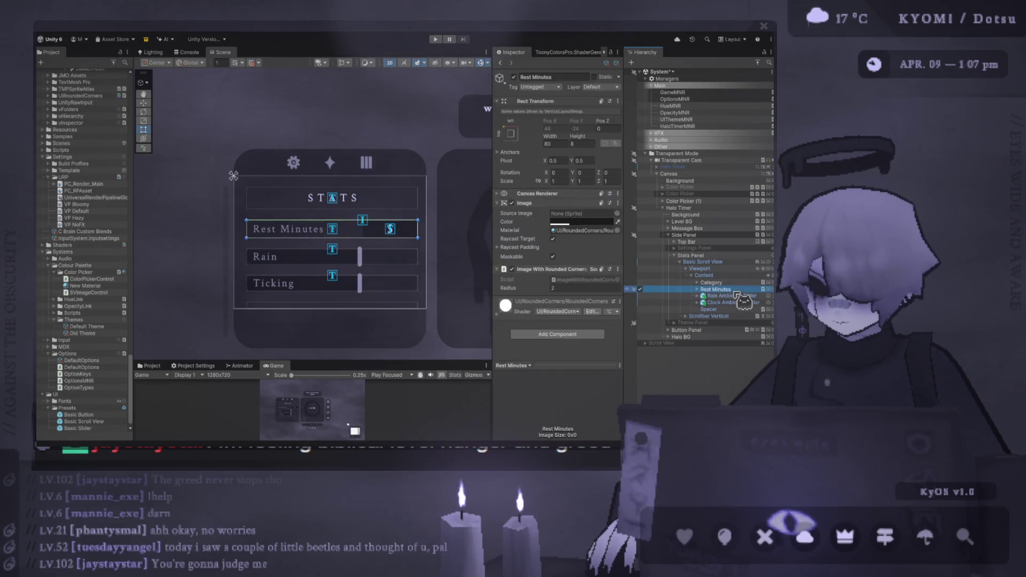
{"action": "key", "text": "Delete"}
{"action": "left_click", "coordinate": [736, 291]}
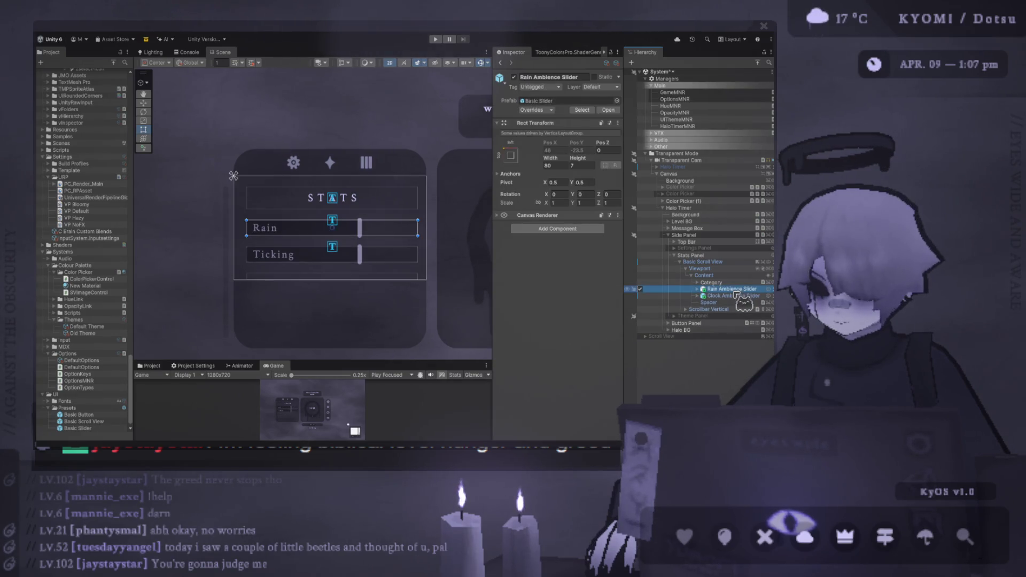
{"action": "key", "text": "Delete"}
{"action": "left_click", "coordinate": [736, 291]}
{"action": "key", "text": "Delete"}
{"action": "left_click", "coordinate": [722, 283]}
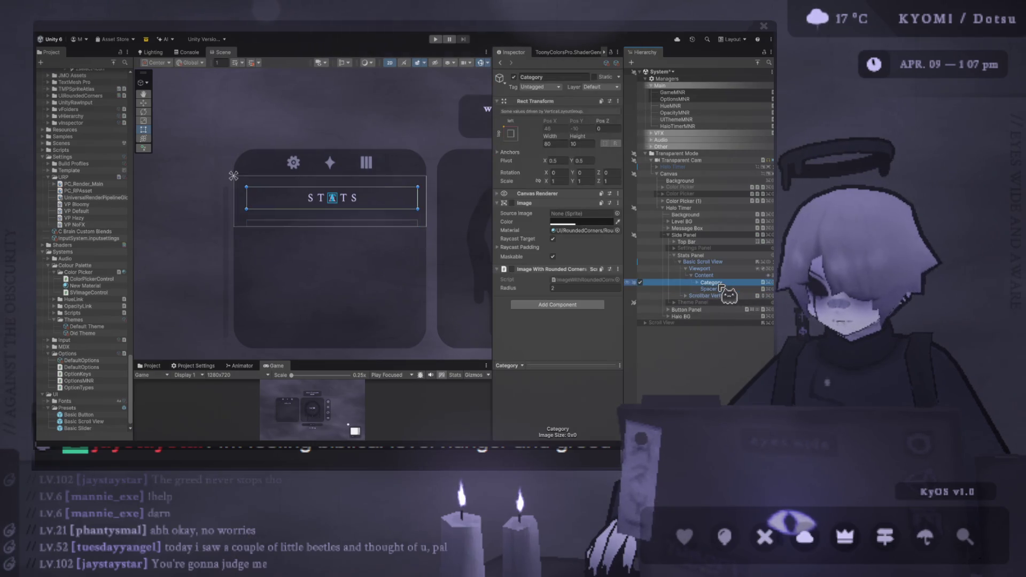
{"action": "key", "text": "ctrl+d"}
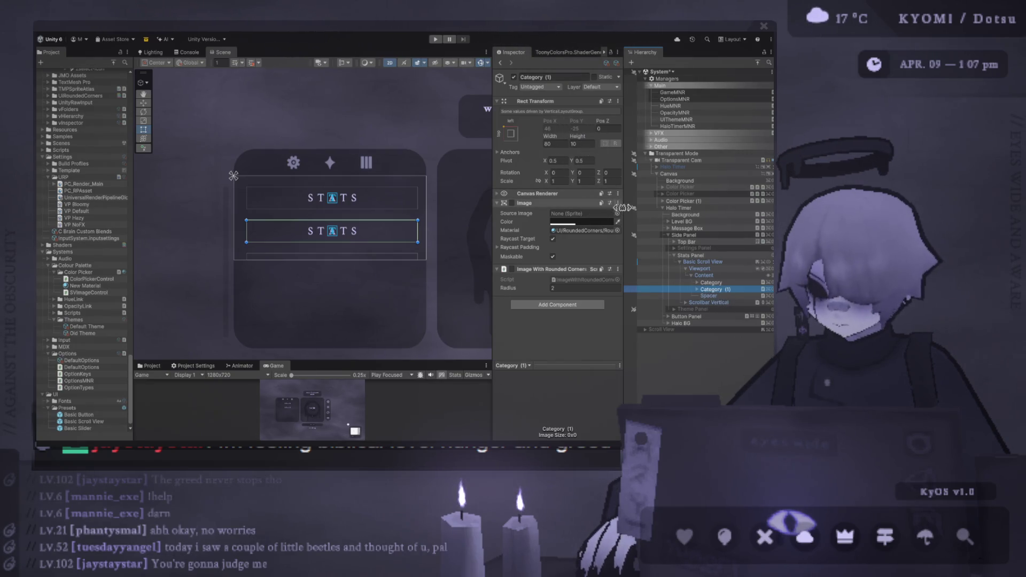
Step: Enable Image and rounded corners on Category (1) and set its height to 9
{"action": "left_click", "coordinate": [511, 203]}
{"action": "left_click", "coordinate": [512, 269]}
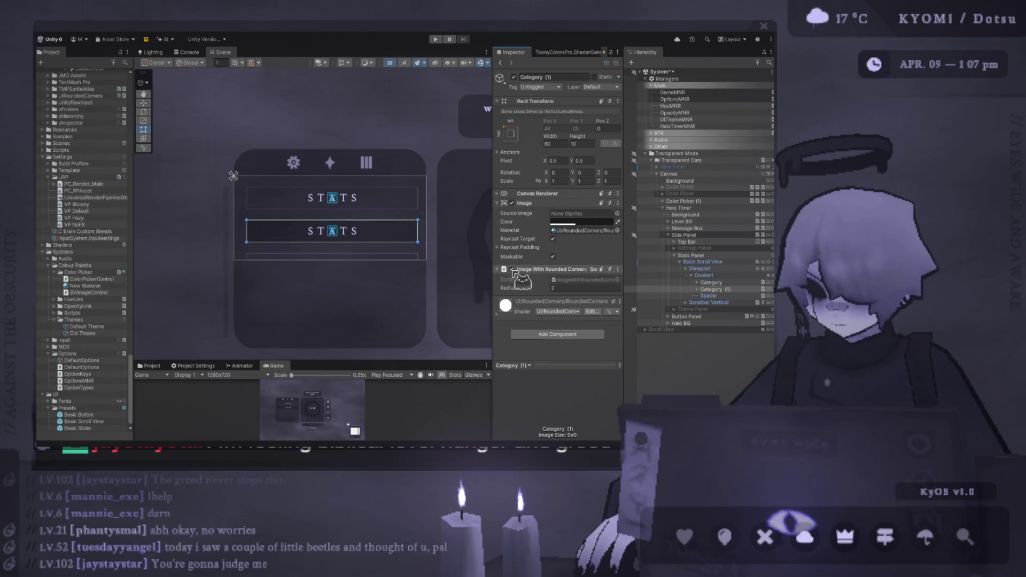
{"action": "left_click", "coordinate": [588, 144]}
{"action": "type", "text": "8"}
{"action": "key", "text": "BackSpace"}
{"action": "type", "text": "9"}
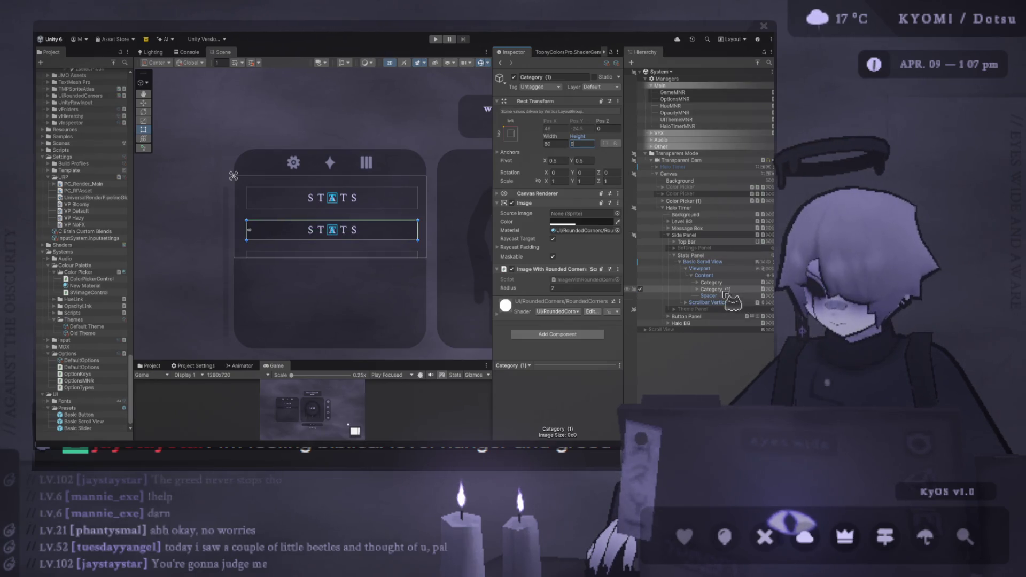
Step: Inspect the Basic Button prefab, then reselect Category (1) and revisit its height
{"action": "scroll", "coordinate": [91, 411], "scroll_direction": "down", "scroll_amount": 1}
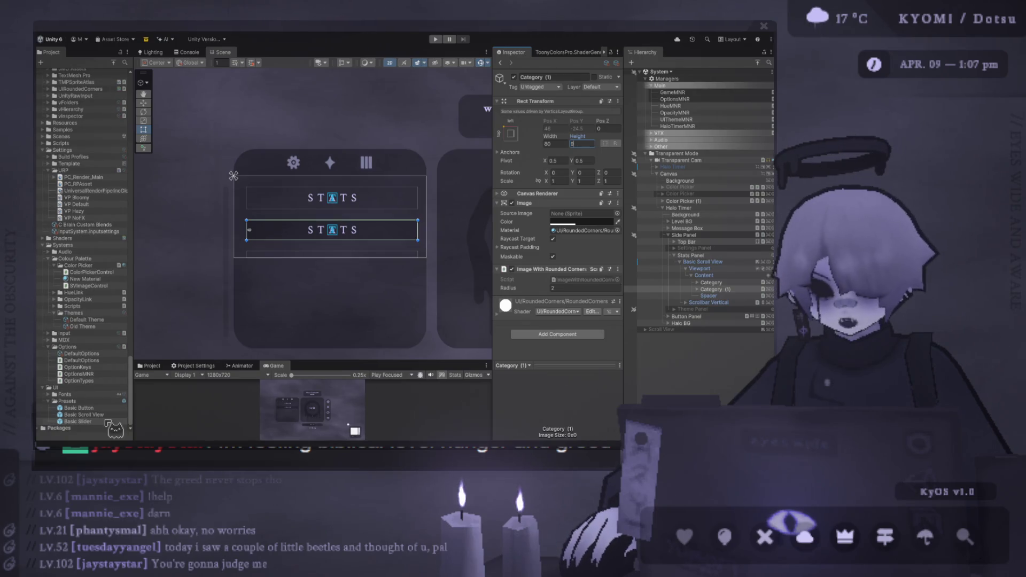
{"action": "left_click", "coordinate": [99, 409]}
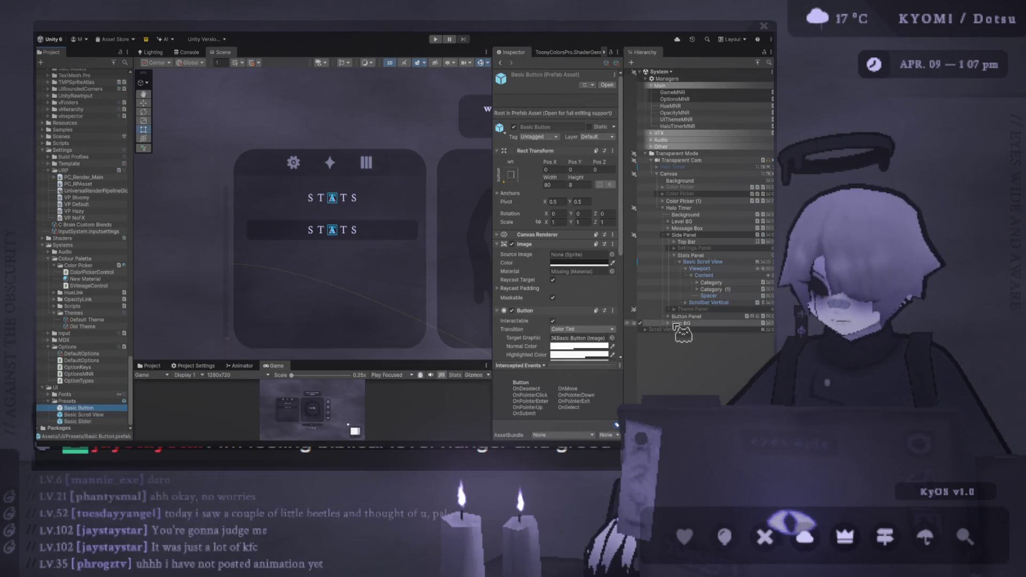
{"action": "left_click", "coordinate": [723, 290]}
{"action": "left_click", "coordinate": [581, 144]}
{"action": "left_click", "coordinate": [730, 289]}
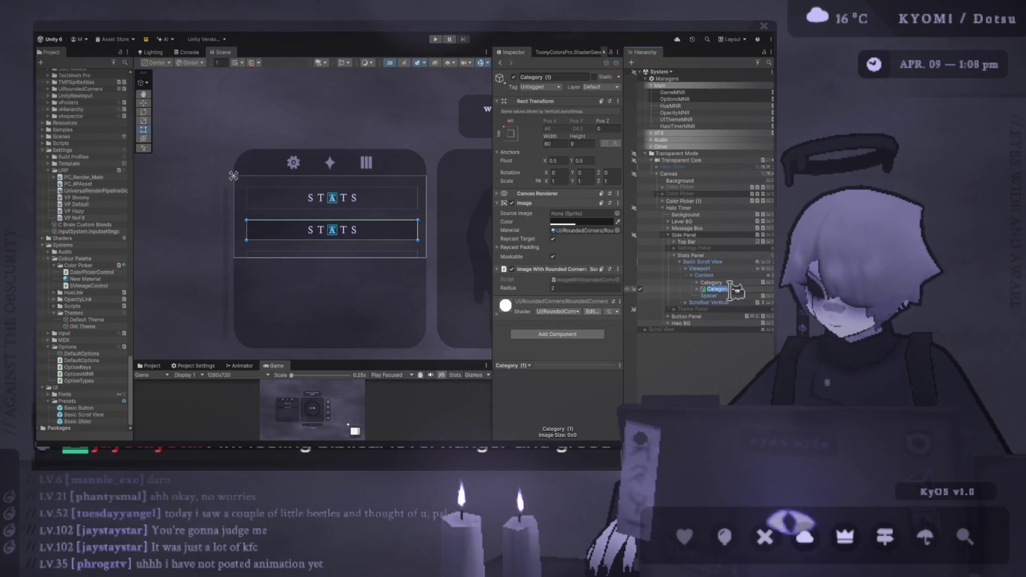
Step: Rename the copied row to Stat and select its child label
{"action": "type", "text": "Stat"}
{"action": "key", "text": "Return"}
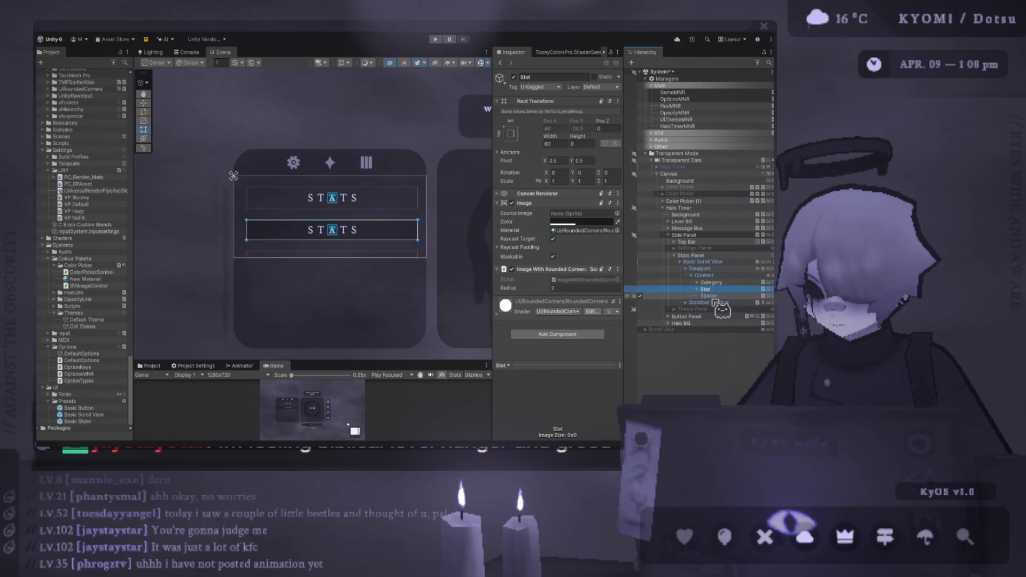
{"action": "key", "text": "Right"}
{"action": "left_click", "coordinate": [740, 296]}
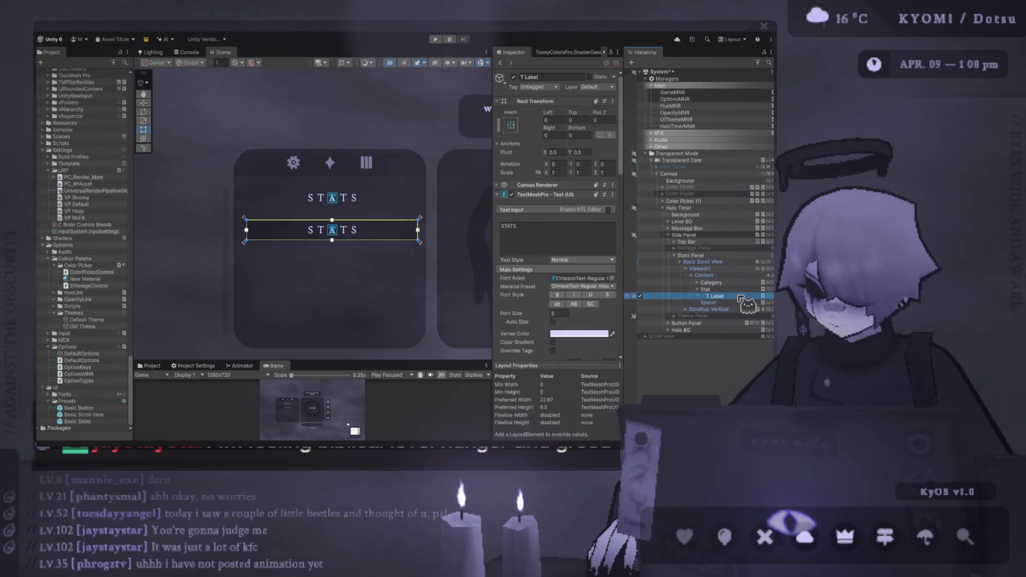
{"action": "key", "text": "Up"}
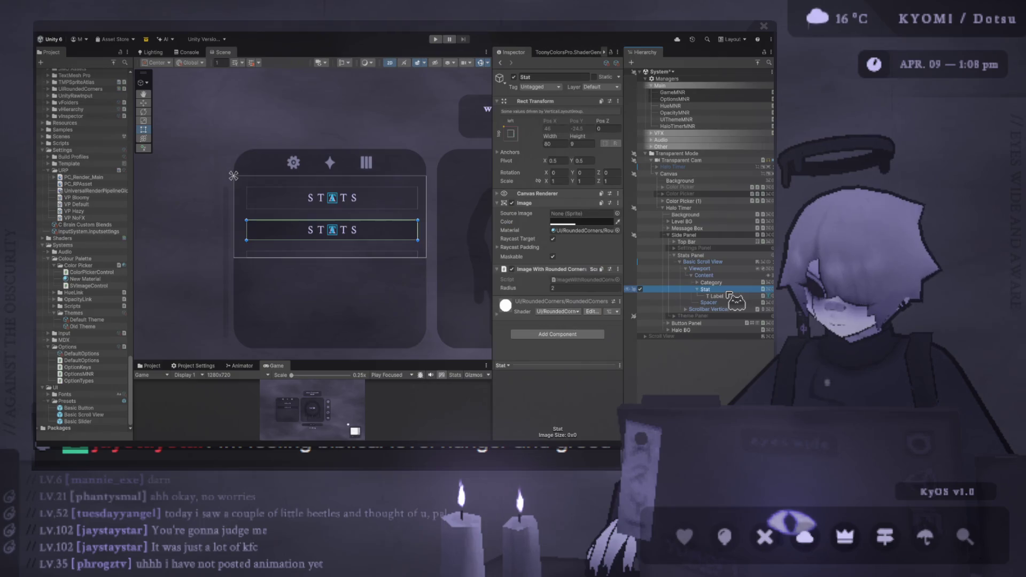
{"action": "left_click", "coordinate": [734, 297]}
Step: Set the Stat label's TextMeshPro alignment to Left and Middle
{"action": "scroll", "coordinate": [571, 313], "scroll_direction": "down", "scroll_amount": 3}
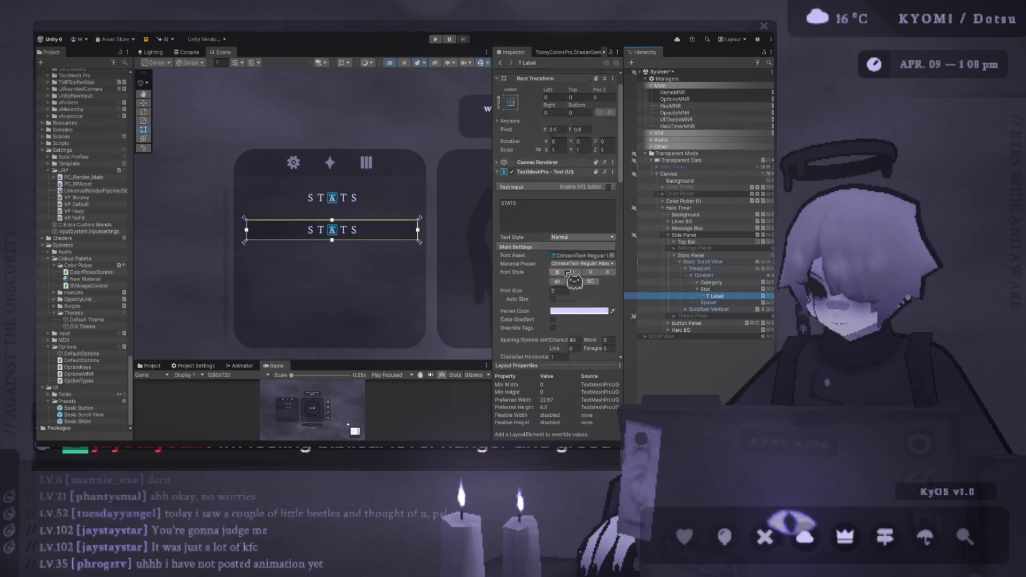
{"action": "left_click", "coordinate": [553, 345]}
{"action": "left_click", "coordinate": [554, 356]}
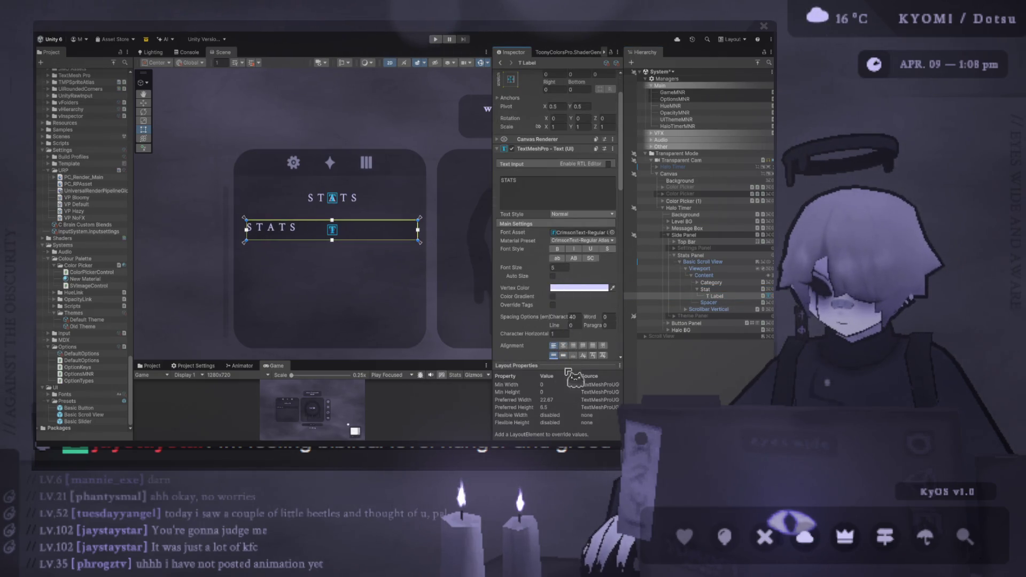
{"action": "left_click", "coordinate": [564, 355]}
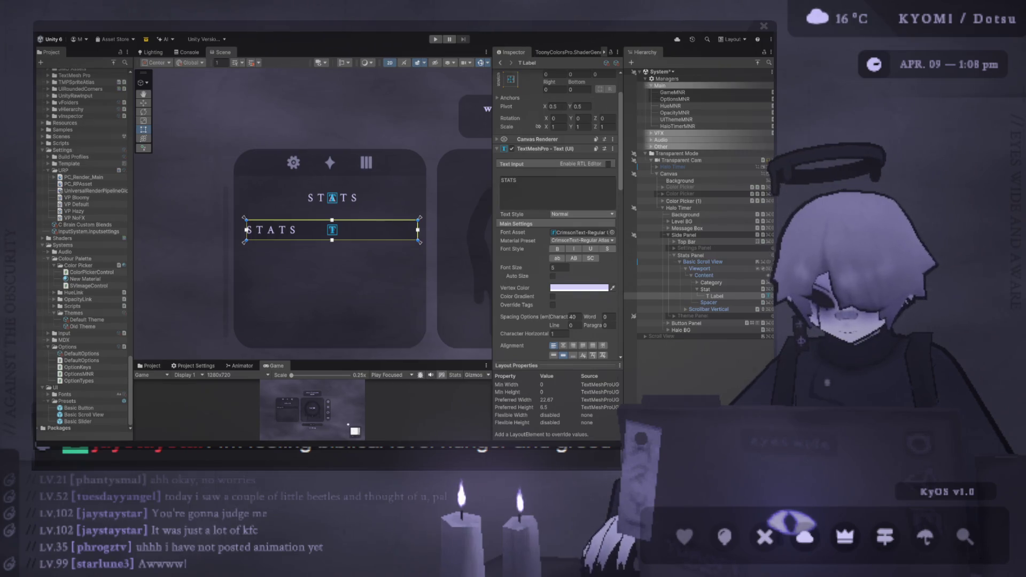
Step: Set the label's character spacing to 12 and change its STATS text to 'Total XP:'
{"action": "double_click", "coordinate": [573, 317]}
{"action": "type", "text": "12"}
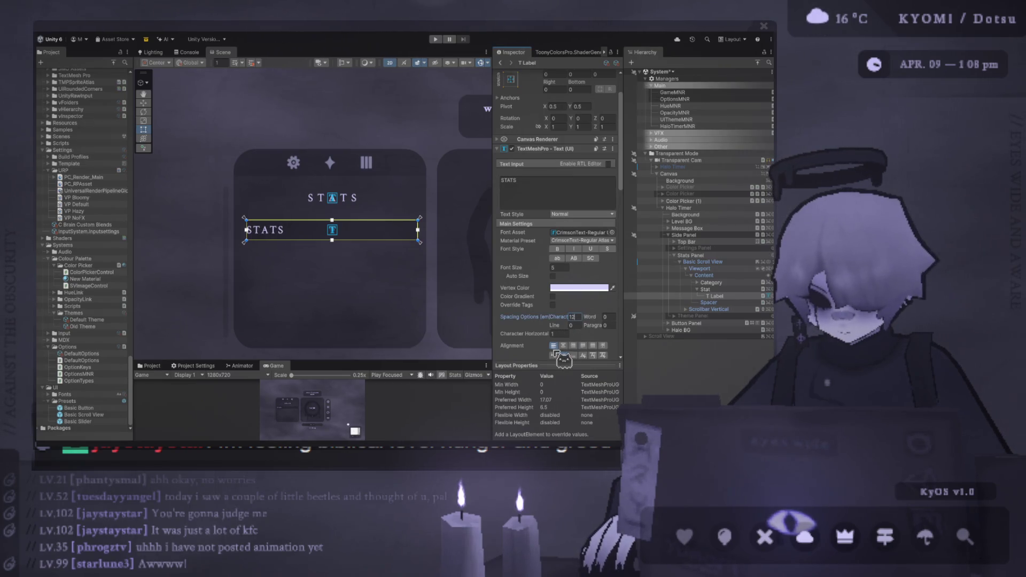
{"action": "left_click", "coordinate": [552, 188]}
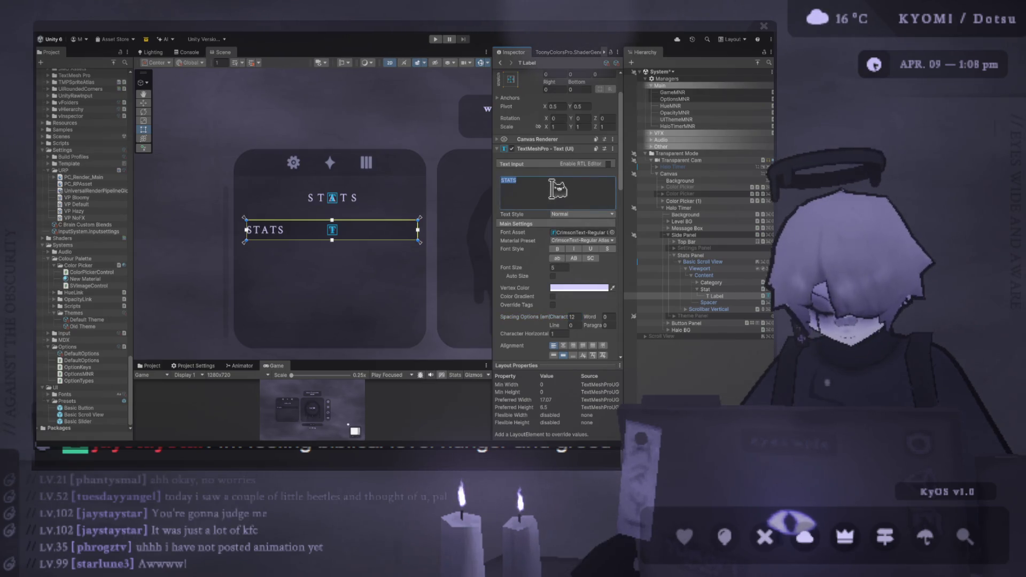
{"action": "type", "text": "Total"}
{"action": "key", "text": "BackSpace"}
{"action": "key", "text": "BackSpace"}
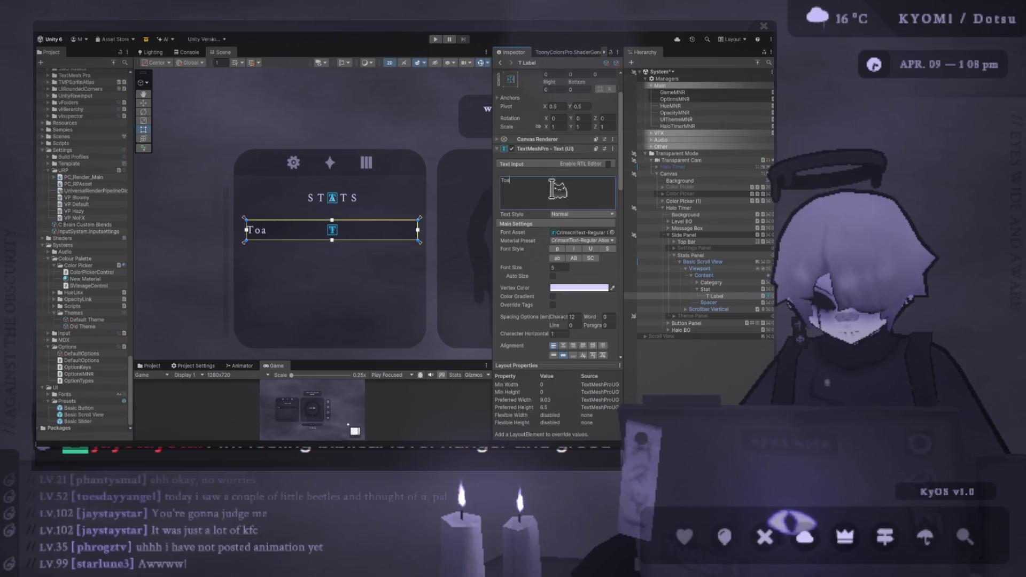
{"action": "type", "text": "al XP:"}
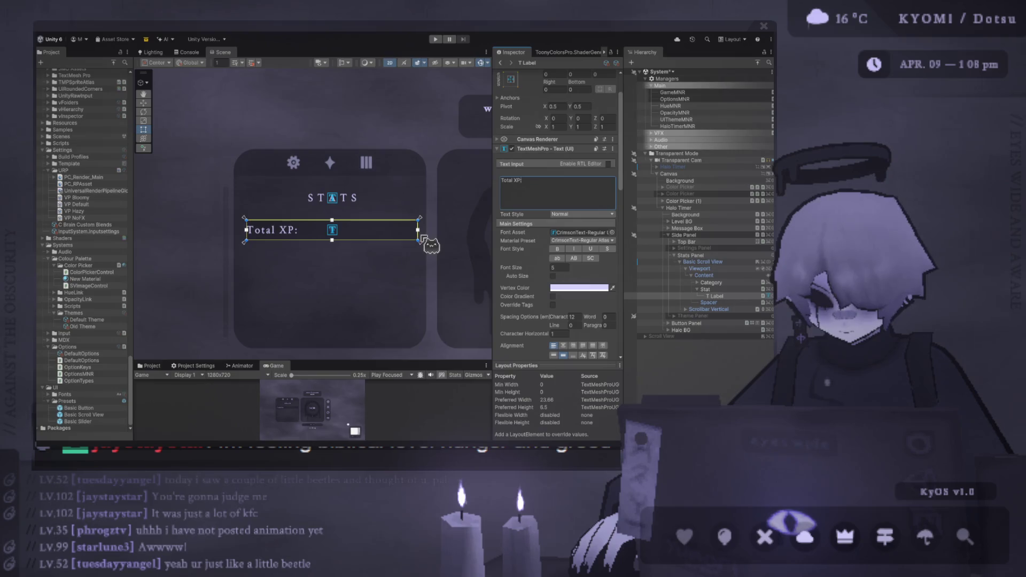
Step: Restore the Total XP box to full row width, frame it, and enlarge the Game view
{"action": "left_click_drag", "start_coordinate": [418, 236], "coordinate": [324, 237]}
{"action": "key", "text": "ctrl+z"}
{"action": "scroll", "coordinate": [315, 237], "scroll_direction": "up", "scroll_amount": 4}
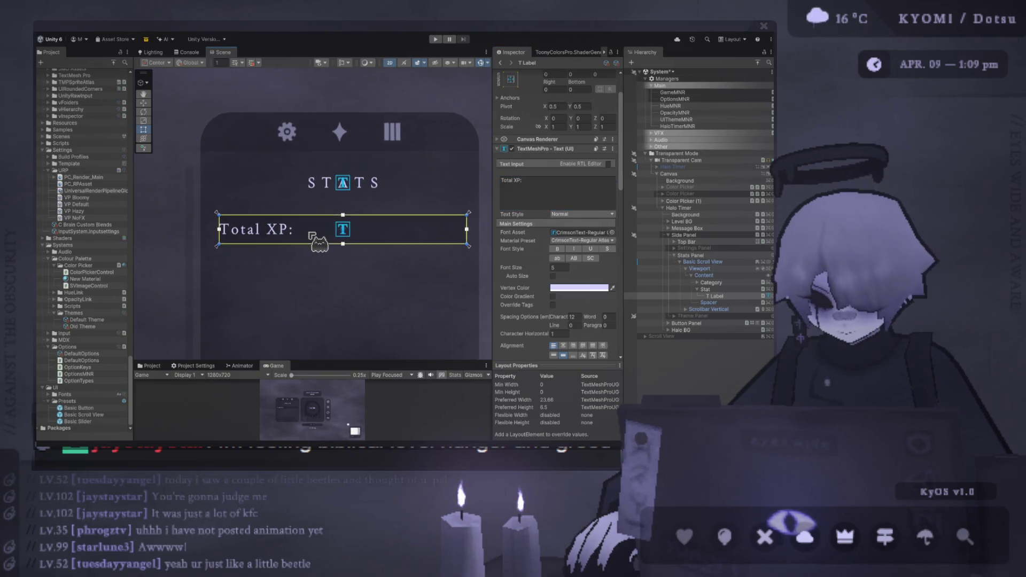
{"action": "key", "text": "f"}
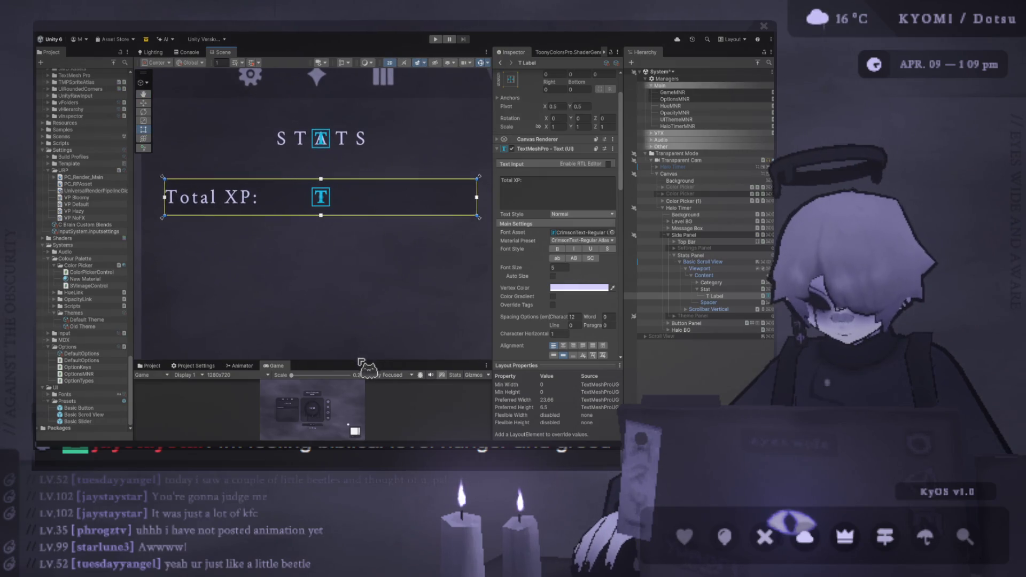
{"action": "mouse_move", "coordinate": [361, 362]}
{"action": "left_mouse_down"}
{"action": "mouse_move", "coordinate": [371, 172]}
{"action": "mouse_move", "coordinate": [371, 227]}
{"action": "left_mouse_up"}
{"action": "scroll", "coordinate": [557, 292], "scroll_direction": "down", "scroll_amount": 6}
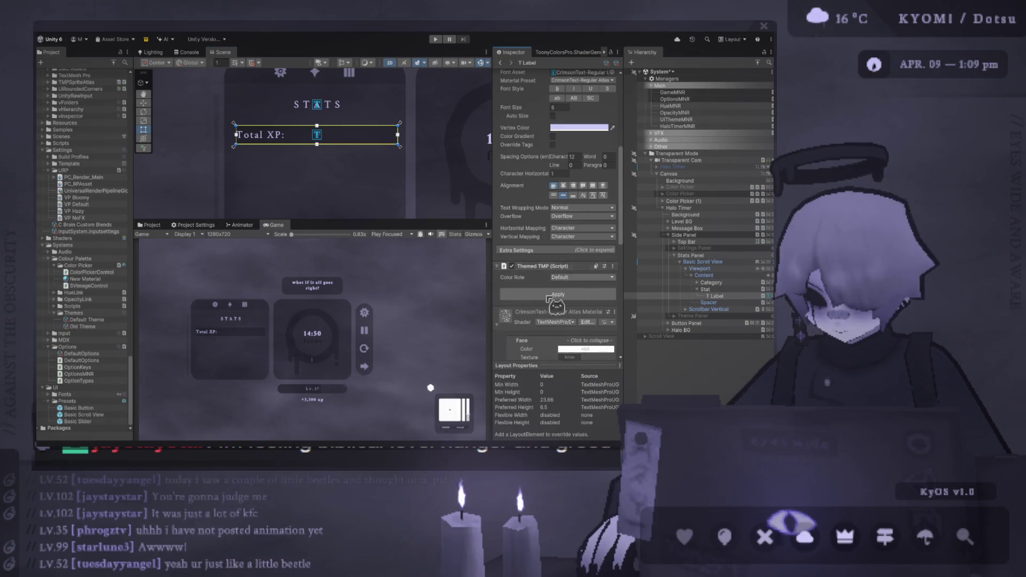
Step: Expand the Total XP label's Extra Settings and set its left margin to 3
{"action": "left_click", "coordinate": [502, 327]}
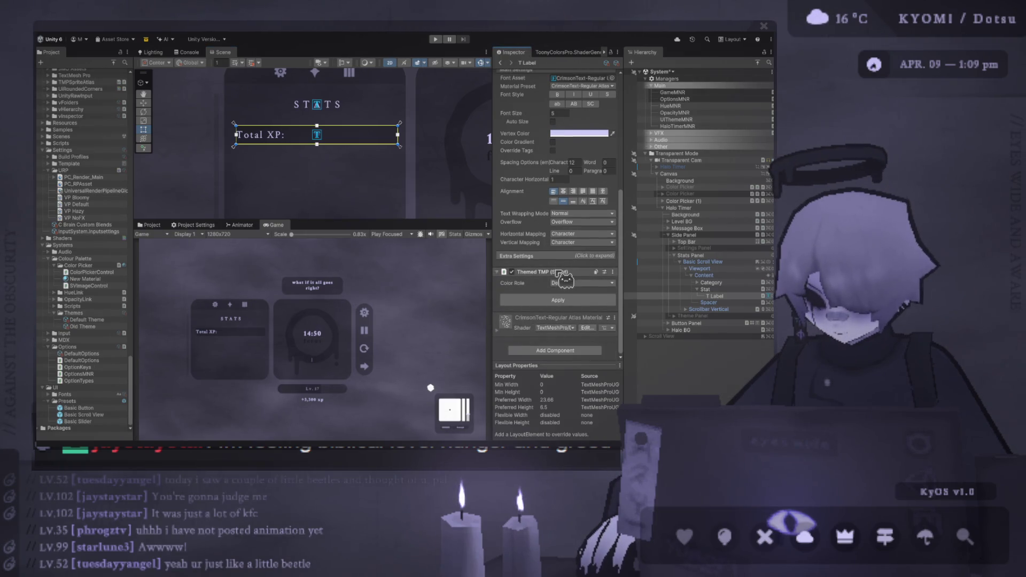
{"action": "scroll", "coordinate": [556, 231], "scroll_direction": "up", "scroll_amount": 2}
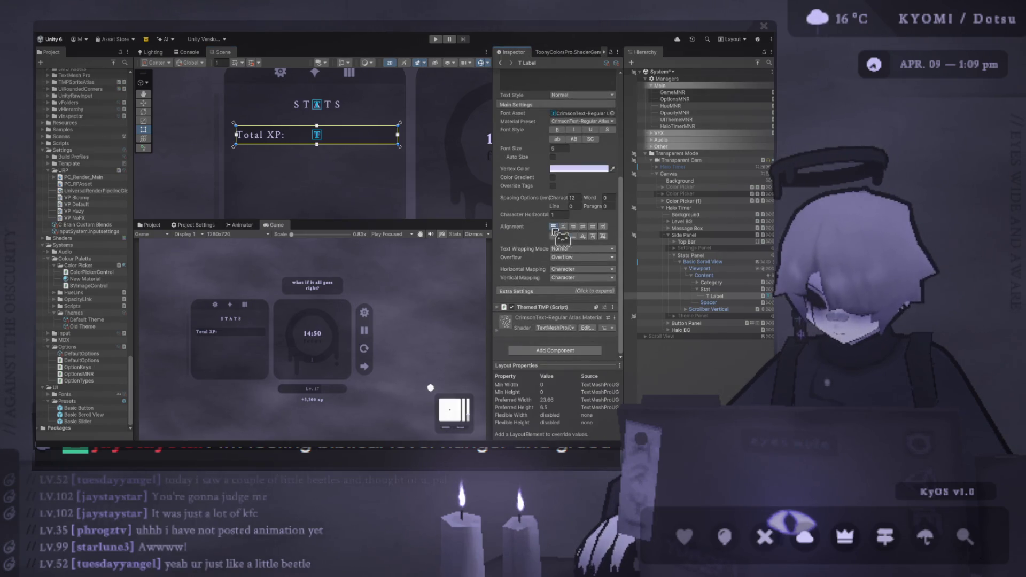
{"action": "left_click", "coordinate": [557, 293]}
{"action": "left_click", "coordinate": [559, 309]}
{"action": "type", "text": "3"}
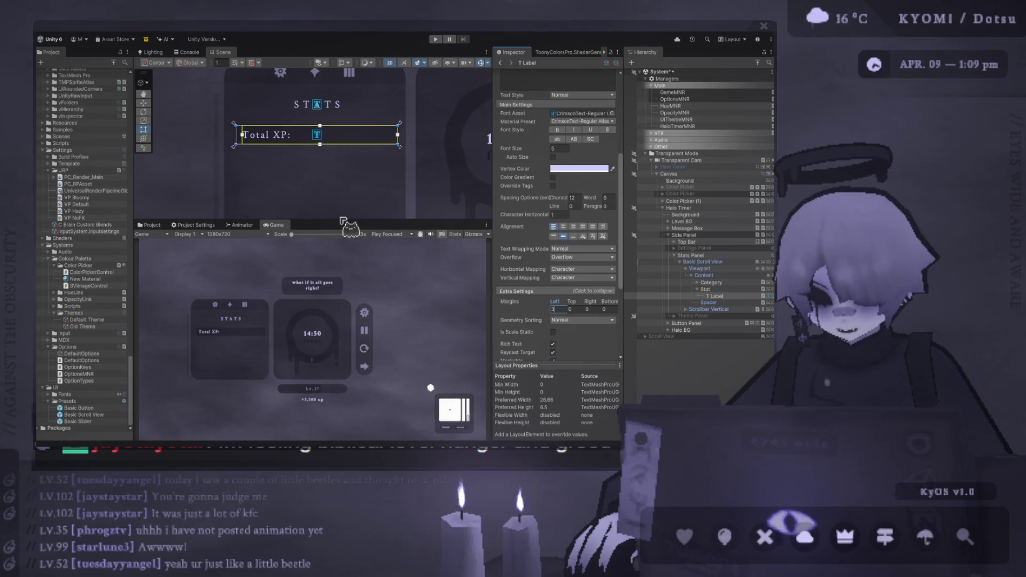
Step: Set the Total XP label's right margin to 3, leaving the top margin at 0
{"action": "left_click_drag", "start_coordinate": [339, 220], "coordinate": [339, 324]}
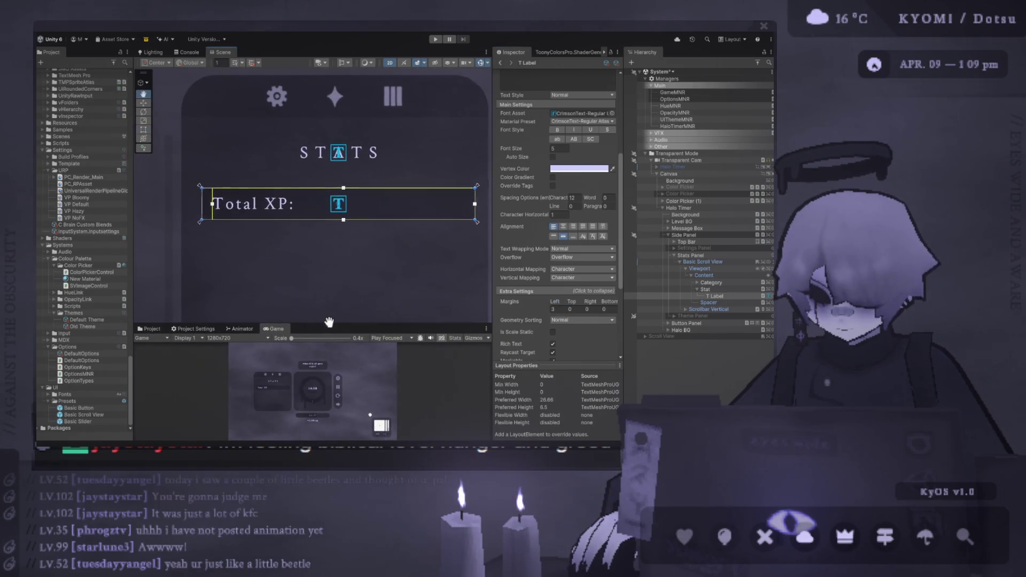
{"action": "left_click", "coordinate": [577, 309]}
{"action": "key", "text": "BackSpace"}
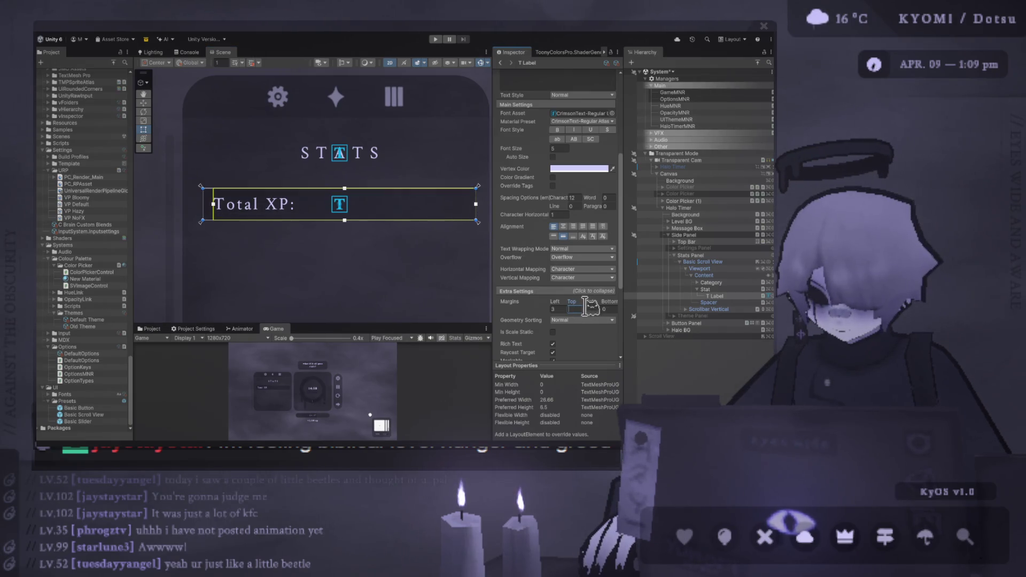
{"action": "left_click", "coordinate": [592, 309]}
{"action": "type", "text": "3"}
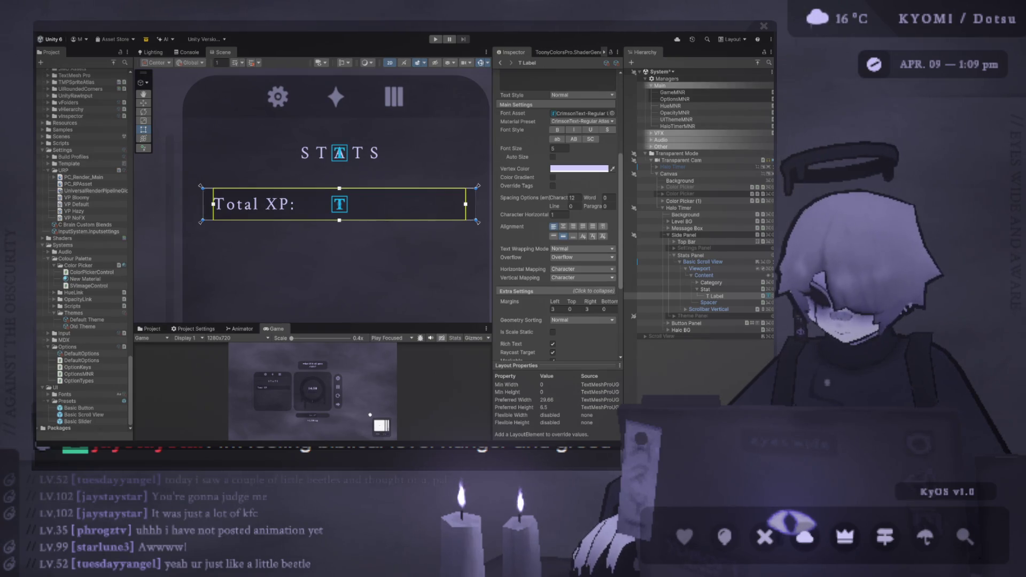
Step: Duplicate T Label with Ctrl+D and select the copy's text for editing
{"action": "scroll", "coordinate": [559, 214], "scroll_direction": "down", "scroll_amount": 3}
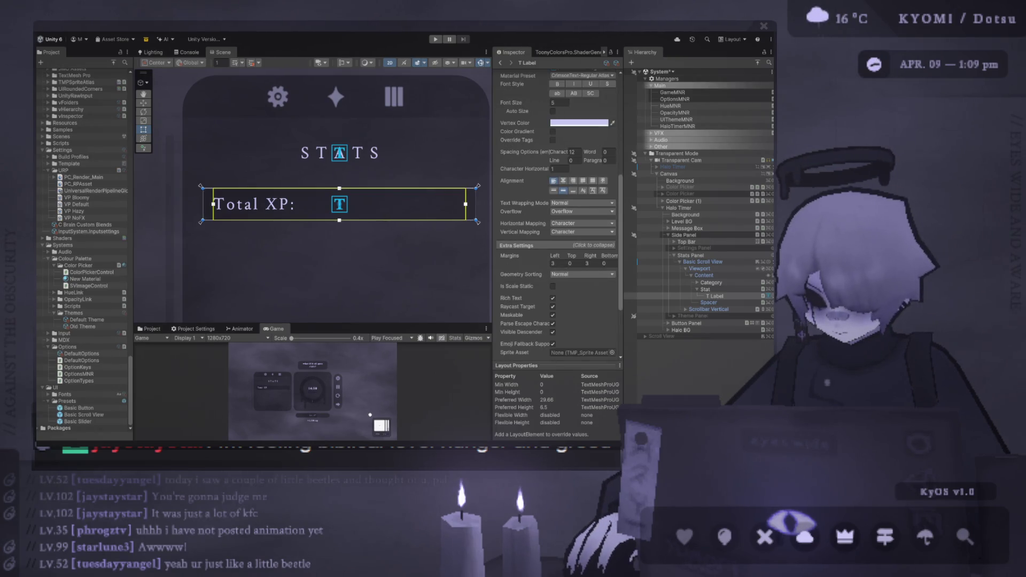
{"action": "left_click", "coordinate": [727, 303]}
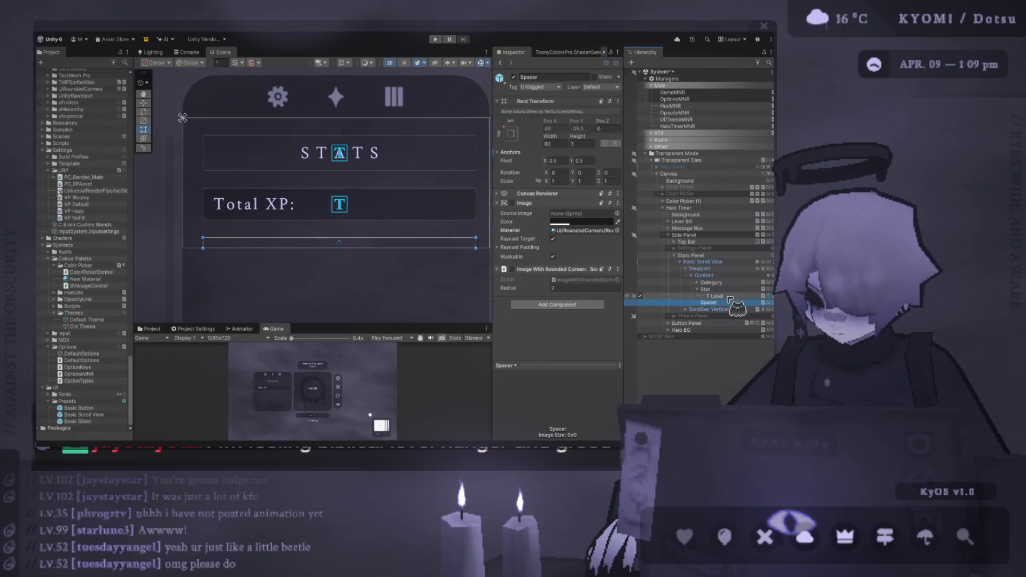
{"action": "left_click", "coordinate": [730, 296]}
{"action": "key", "text": "ctrl+d"}
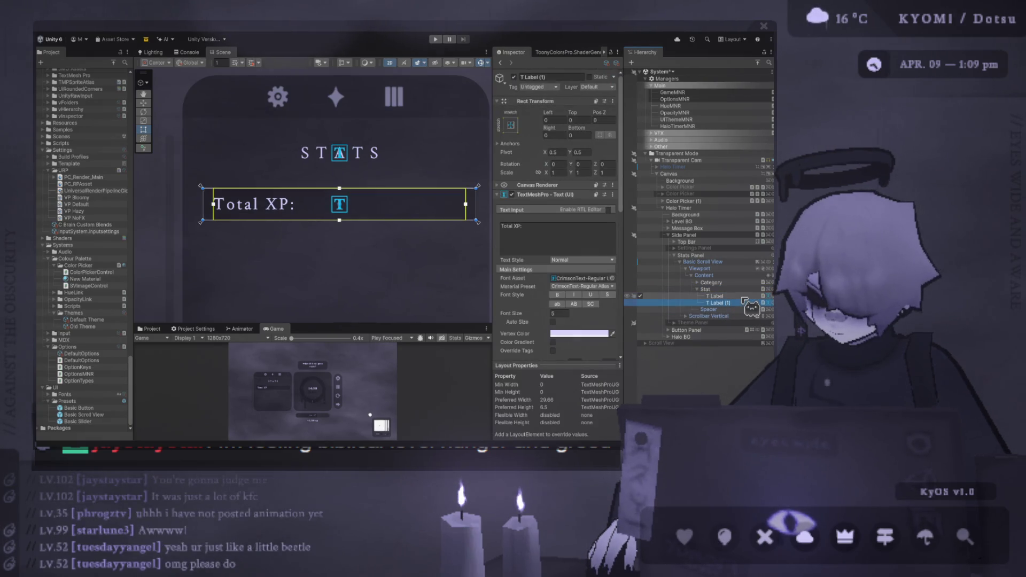
{"action": "left_click", "coordinate": [592, 234]}
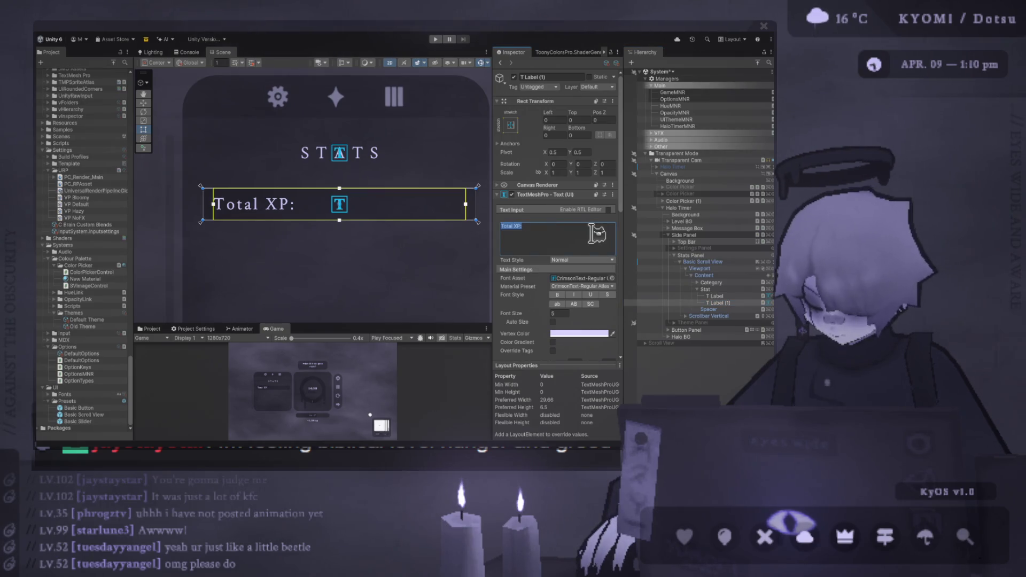
Step: Enter 1,999,999 as the duplicate label's text and right-align it
{"action": "type", "text": "1,999,99"}
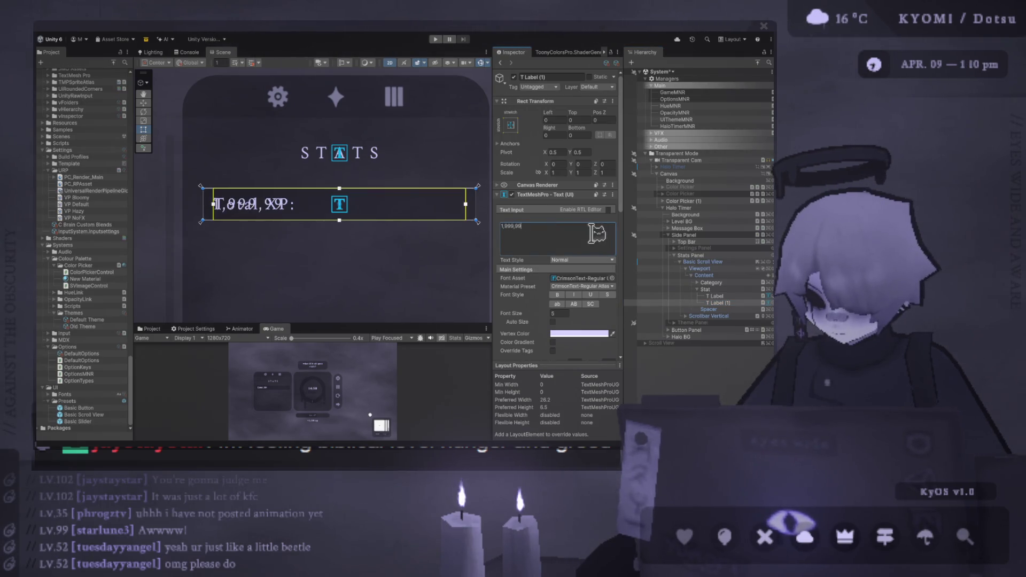
{"action": "type", "text": "9"}
{"action": "scroll", "coordinate": [569, 259], "scroll_direction": "down", "scroll_amount": 3}
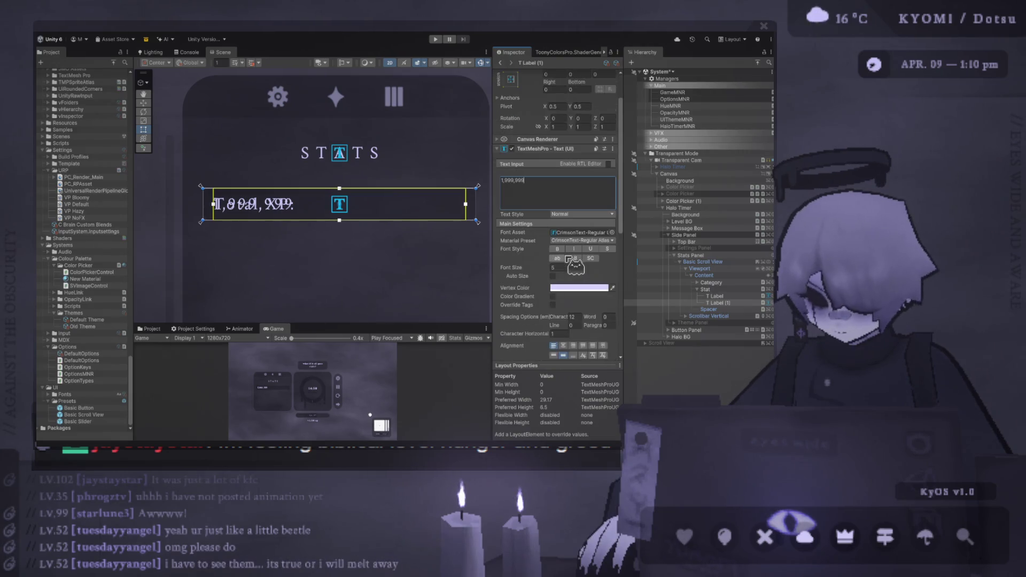
{"action": "scroll", "coordinate": [568, 259], "scroll_direction": "down", "scroll_amount": 3}
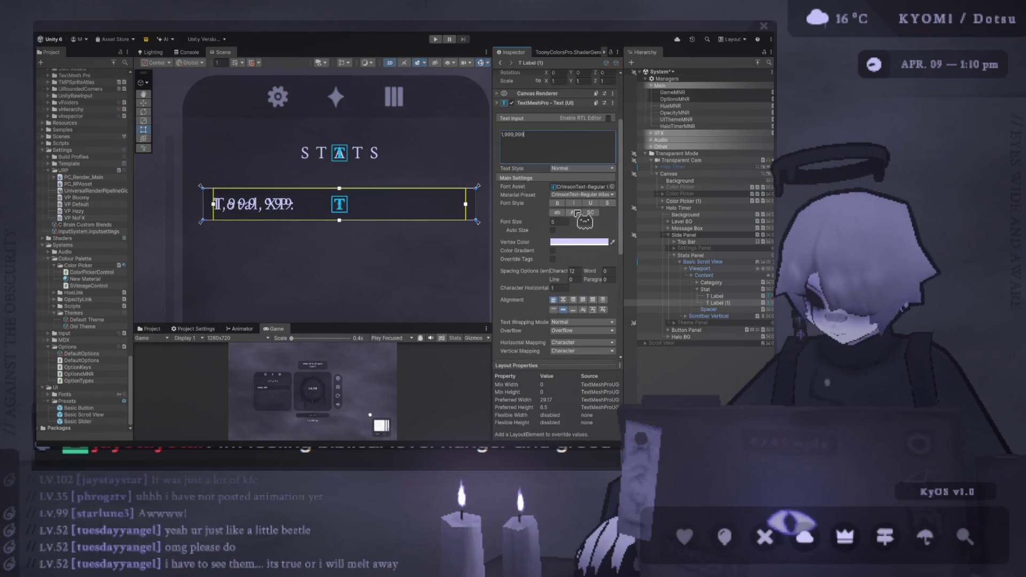
{"action": "left_click", "coordinate": [573, 300]}
{"action": "scroll", "coordinate": [445, 214], "scroll_direction": "down", "scroll_amount": 1}
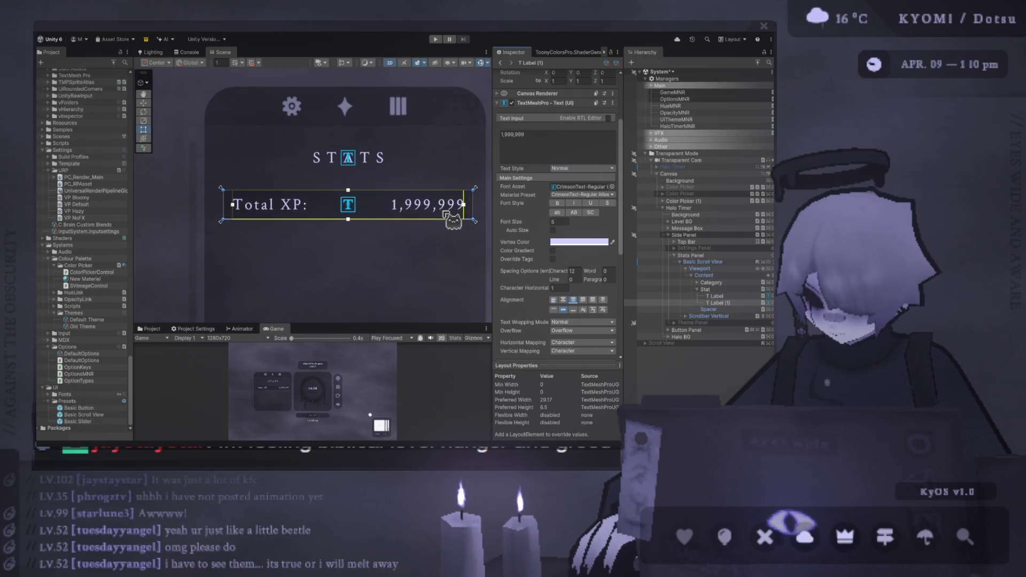
{"action": "scroll", "coordinate": [445, 214], "scroll_direction": "down", "scroll_amount": 1}
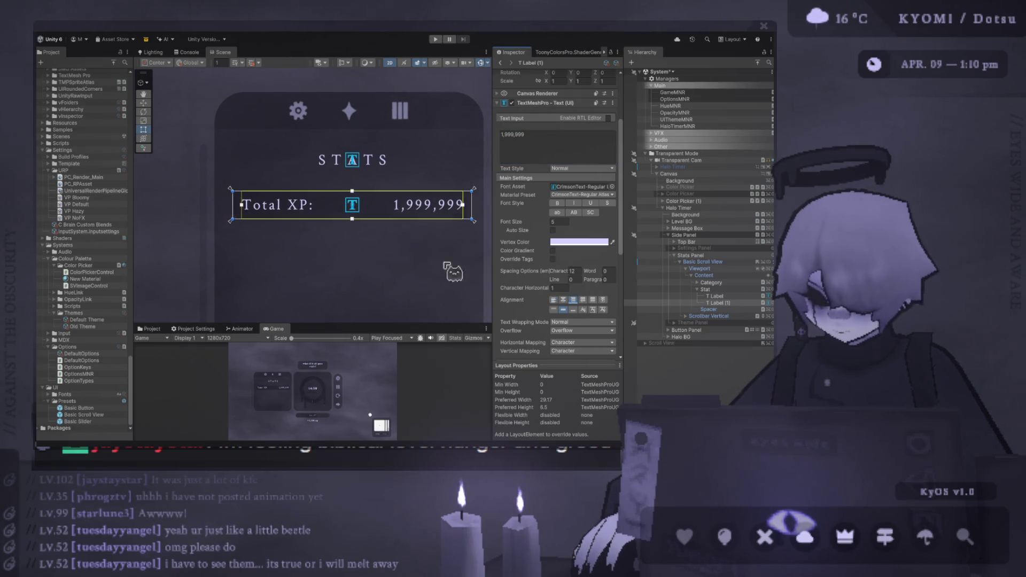
Step: Set the Total XP label's Themed TMP colour role to Dull and apply it
{"action": "left_click", "coordinate": [730, 298]}
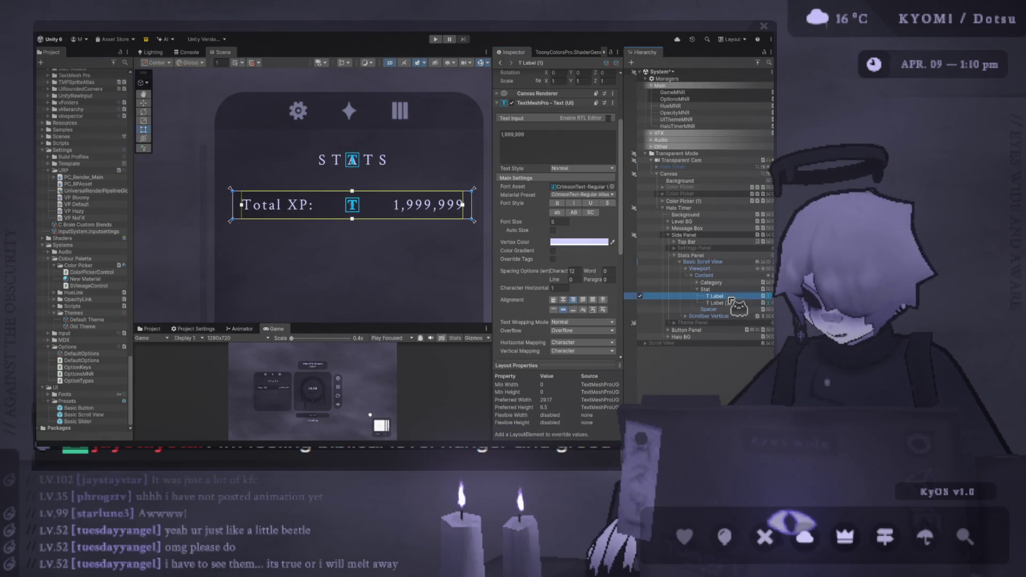
{"action": "scroll", "coordinate": [540, 243], "scroll_direction": "down", "scroll_amount": 3}
{"action": "left_click", "coordinate": [567, 227]}
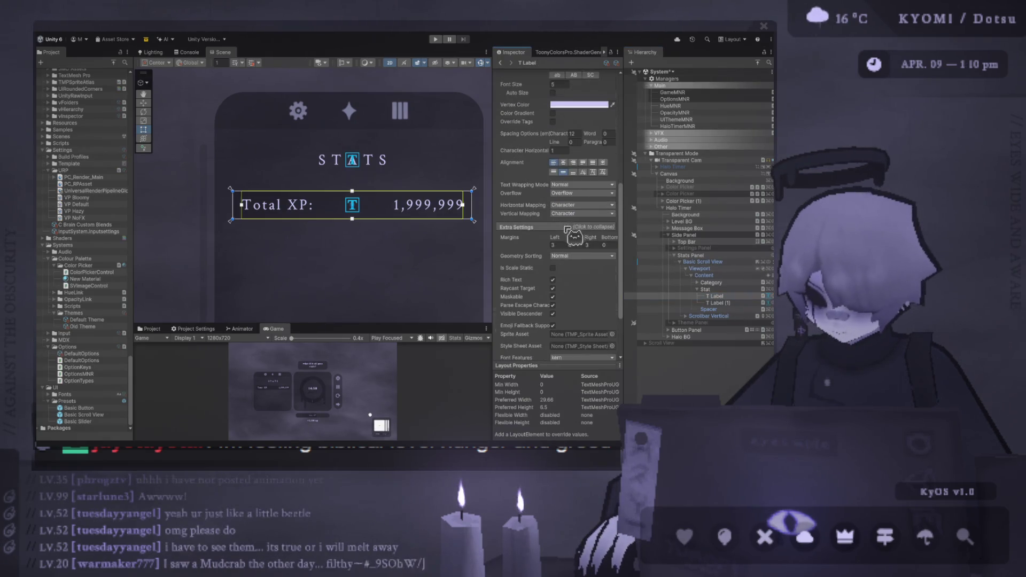
{"action": "left_click", "coordinate": [567, 227]}
{"action": "left_click", "coordinate": [583, 320]}
{"action": "left_click", "coordinate": [591, 342]}
{"action": "left_click", "coordinate": [558, 335]}
{"action": "mouse_move", "coordinate": [371, 323]}
{"action": "left_mouse_down"}
{"action": "mouse_move", "coordinate": [369, 225]}
{"action": "mouse_move", "coordinate": [326, 116]}
{"action": "mouse_move", "coordinate": [348, 318]}
{"action": "mouse_move", "coordinate": [354, 144]}
{"action": "left_mouse_up"}
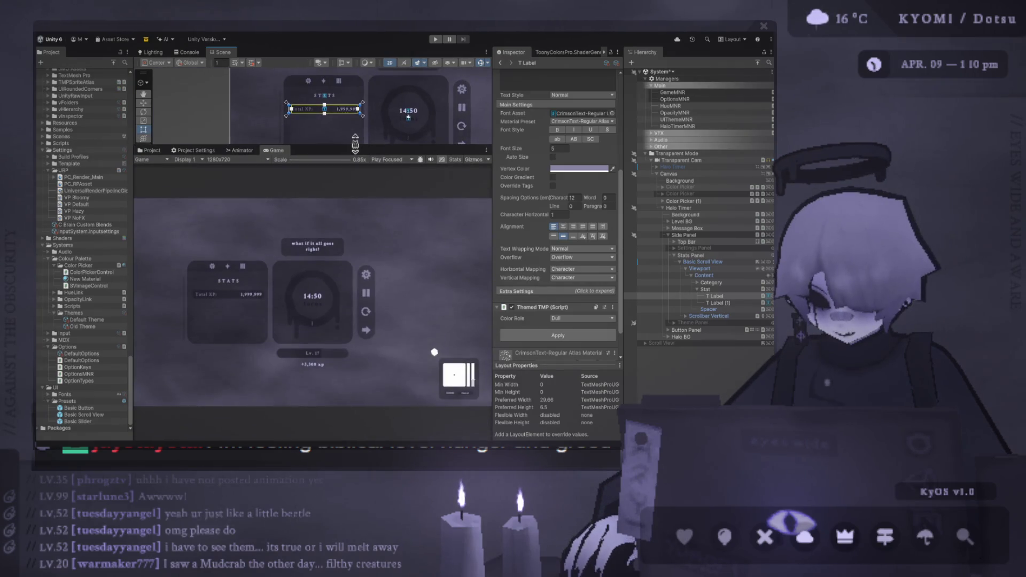
Step: Rename the duplicated number label T Label (1) to 'T Amount'
{"action": "scroll", "coordinate": [208, 323], "scroll_direction": "up", "scroll_amount": 5}
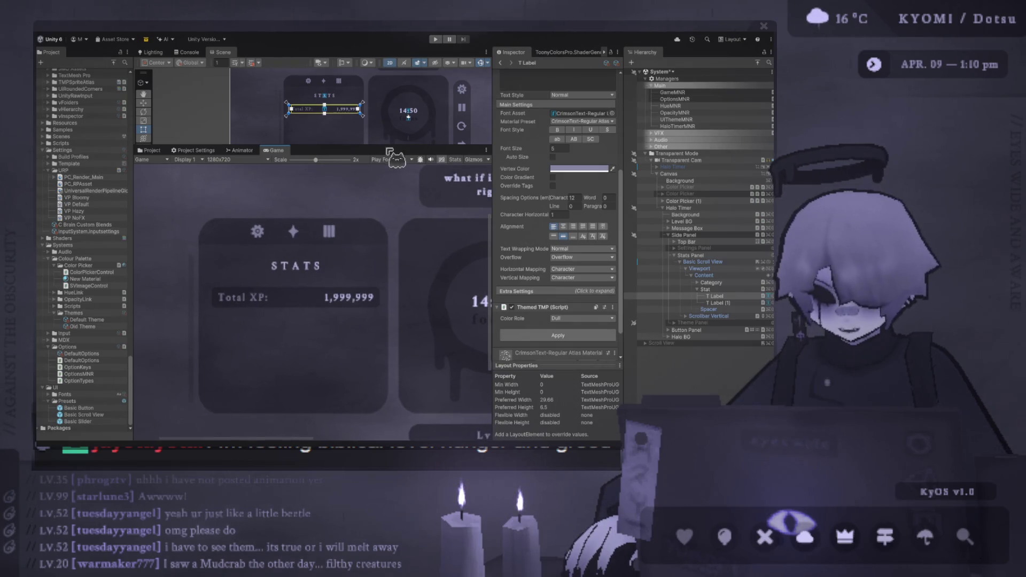
{"action": "left_click", "coordinate": [716, 290]}
{"action": "left_click", "coordinate": [721, 302]}
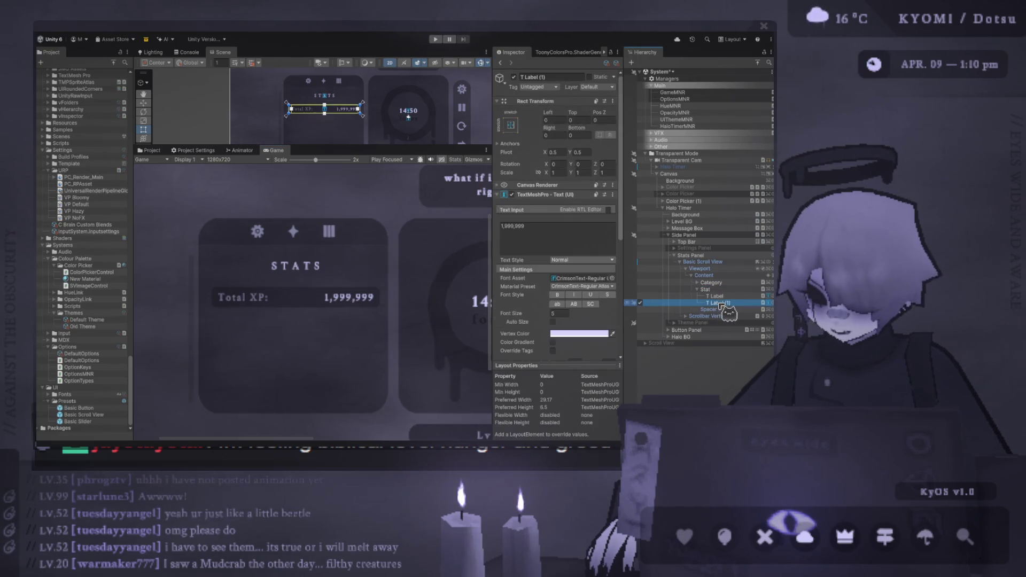
{"action": "left_click", "coordinate": [731, 303]}
{"action": "type", "text": "T Amount"}
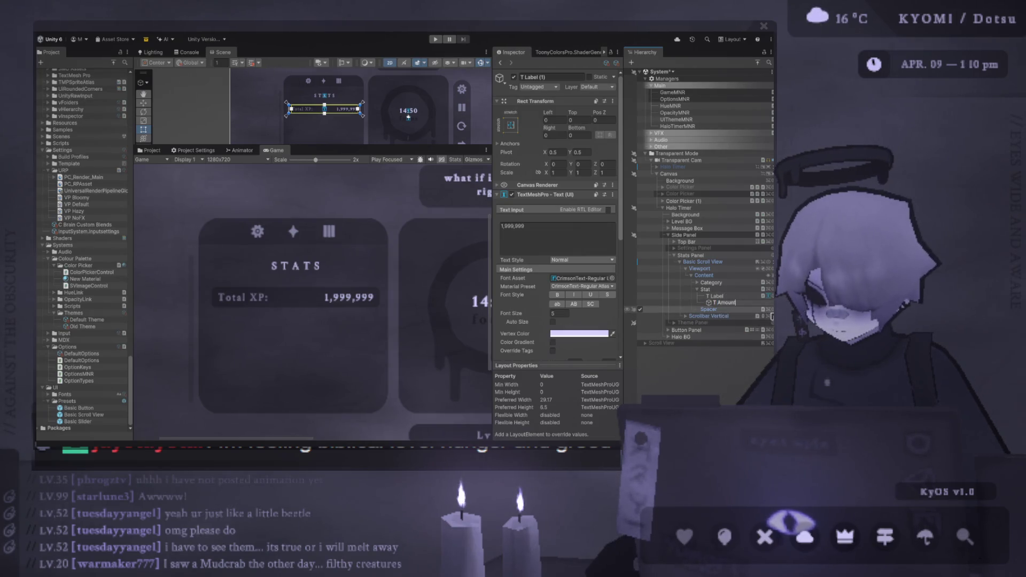
{"action": "key", "text": "Return"}
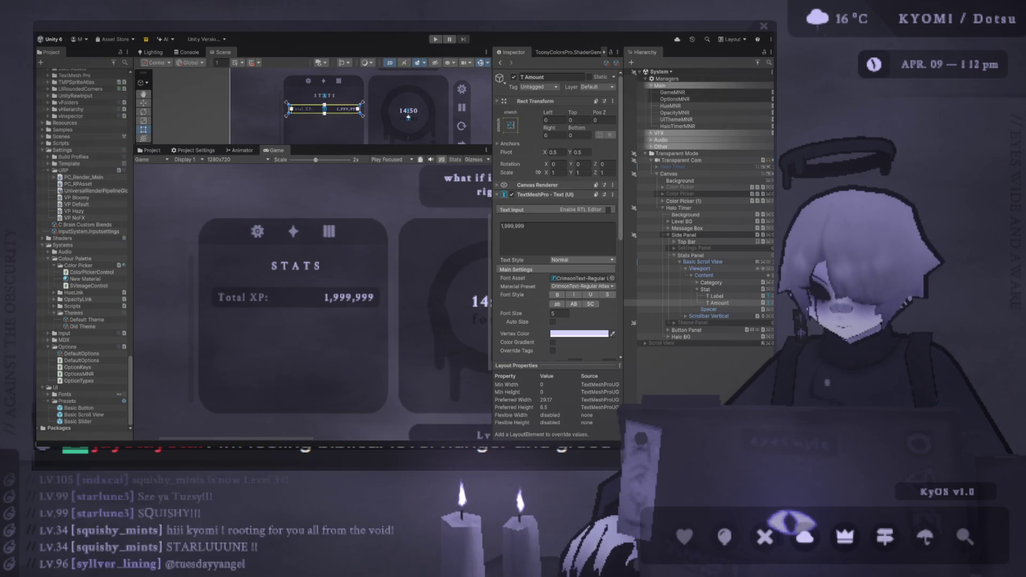
Step: Duplicate the Stat row object and move down to its T Label child
{"action": "left_click_drag", "start_coordinate": [313, 146], "coordinate": [313, 252]}
{"action": "key", "text": "f"}
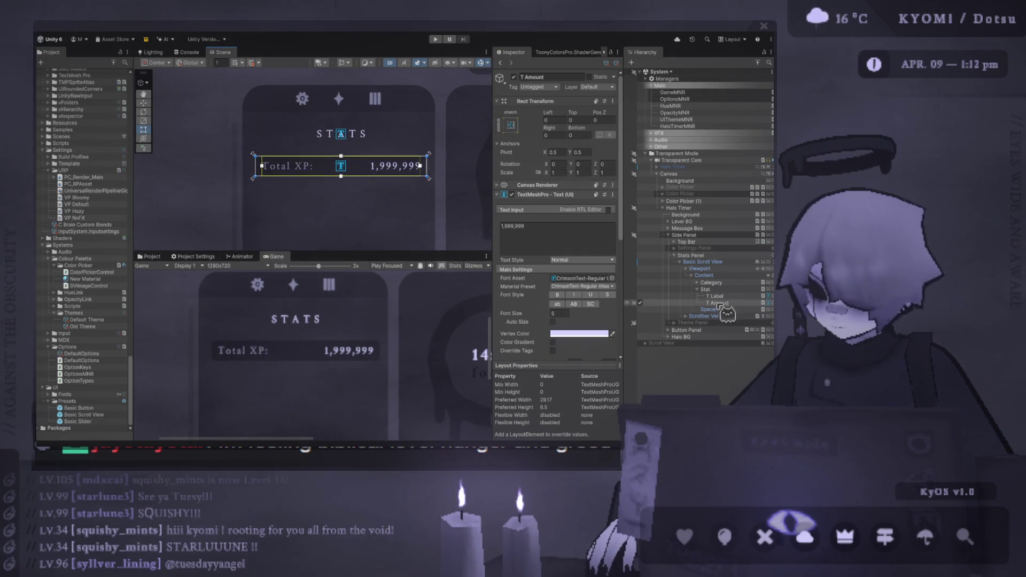
{"action": "left_click", "coordinate": [736, 289]}
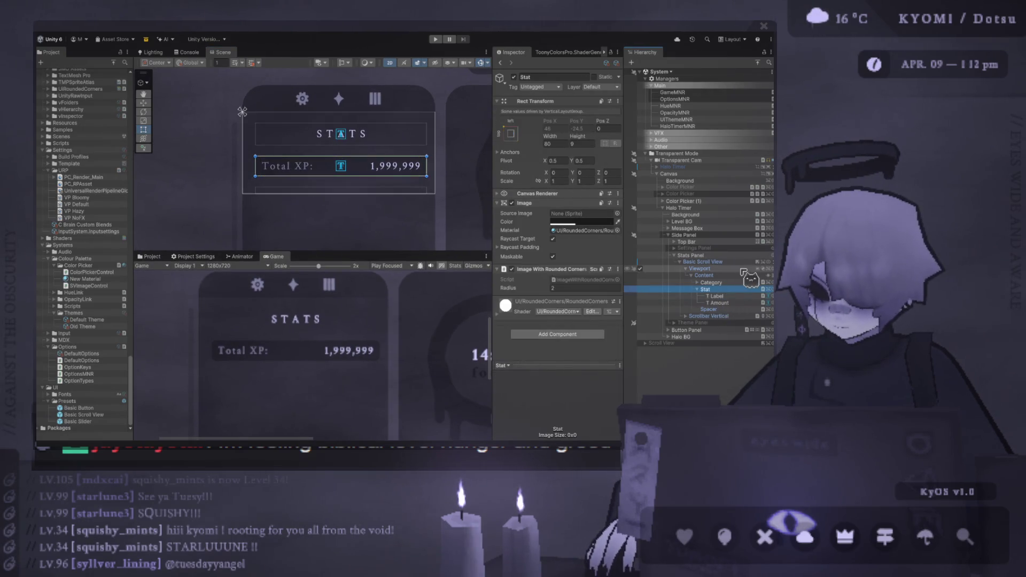
{"action": "key", "text": "ctrl+d"}
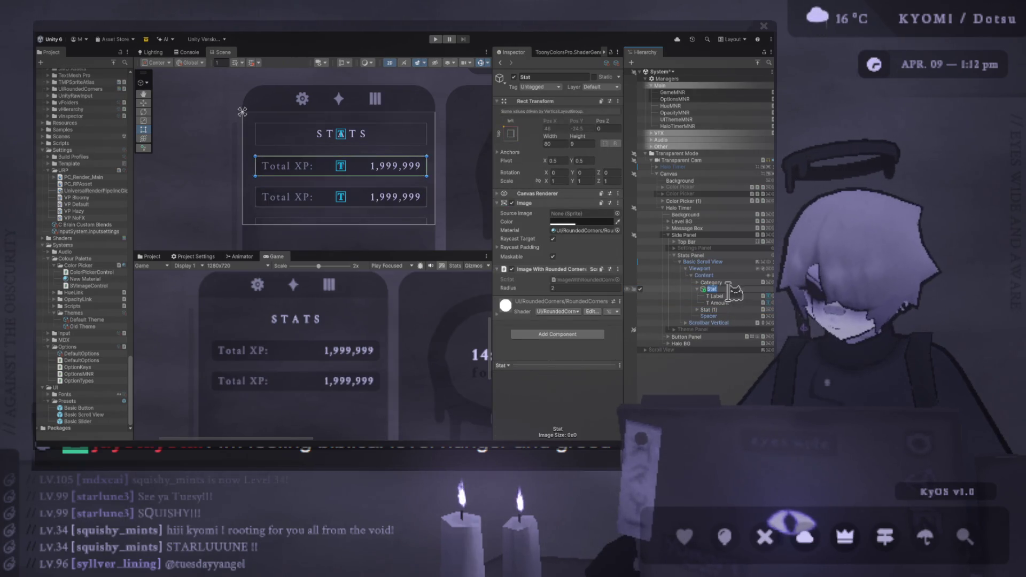
{"action": "key", "text": "Down"}
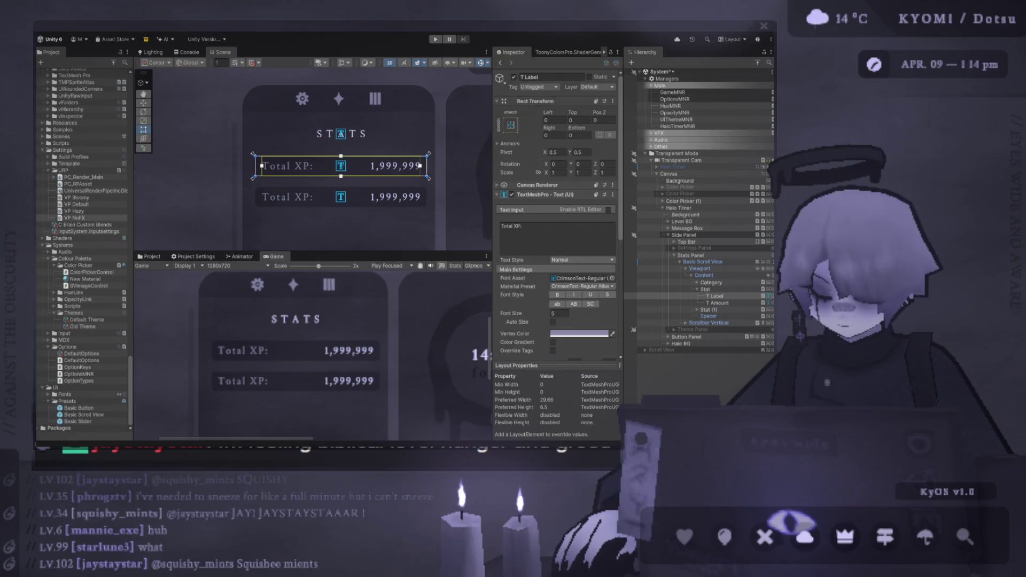
Step: Scroll the Game view to see the stats panel, 14:50 timer, buttons and level bar
{"action": "scroll", "coordinate": [312, 353], "scroll_direction": "left", "scroll_amount": 3}
{"action": "scroll", "coordinate": [313, 356], "scroll_direction": "right", "scroll_amount": 6}
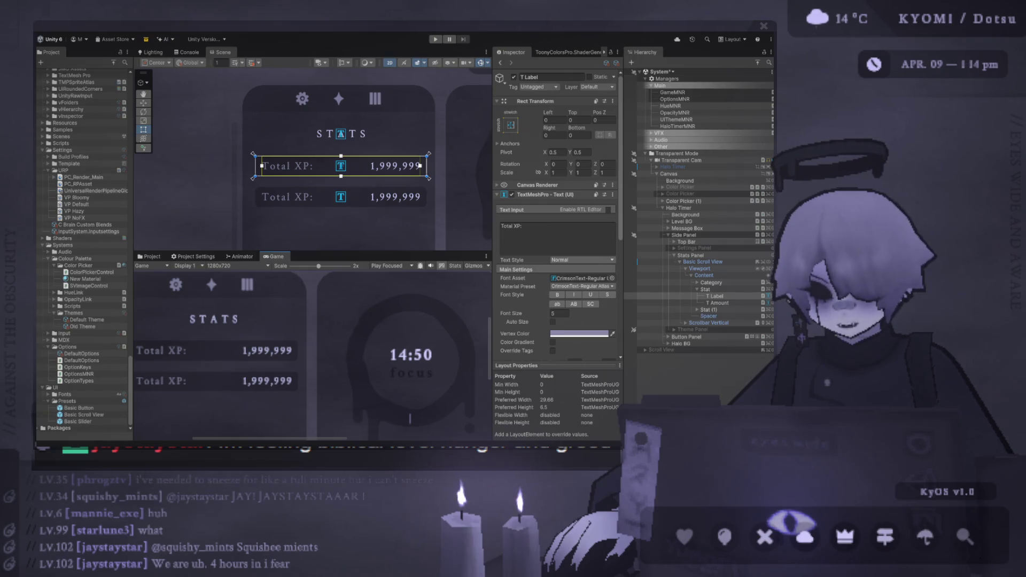
{"action": "scroll", "coordinate": [352, 249], "scroll_direction": "down", "scroll_amount": 1}
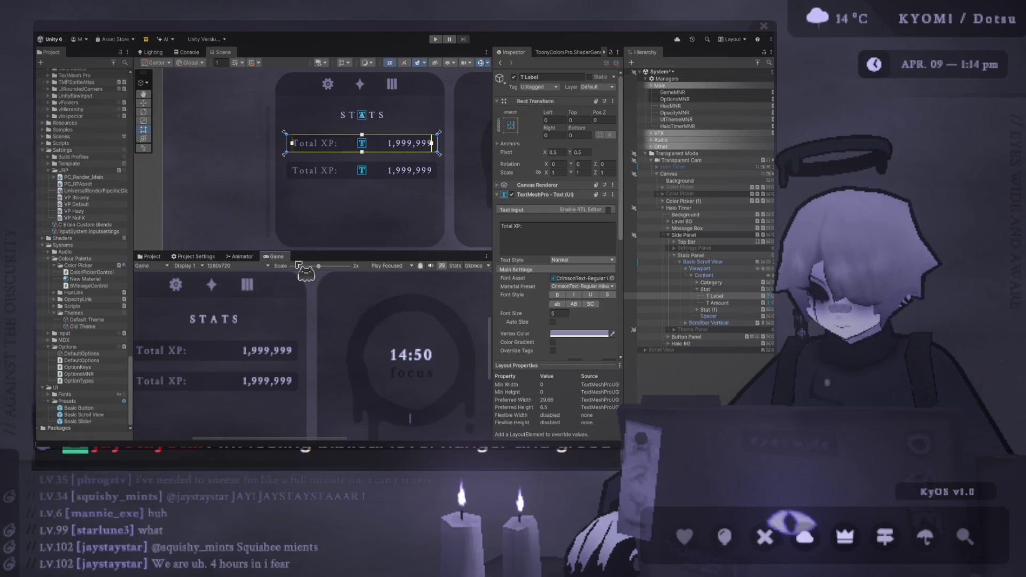
{"action": "scroll", "coordinate": [295, 274], "scroll_direction": "down", "scroll_amount": 3}
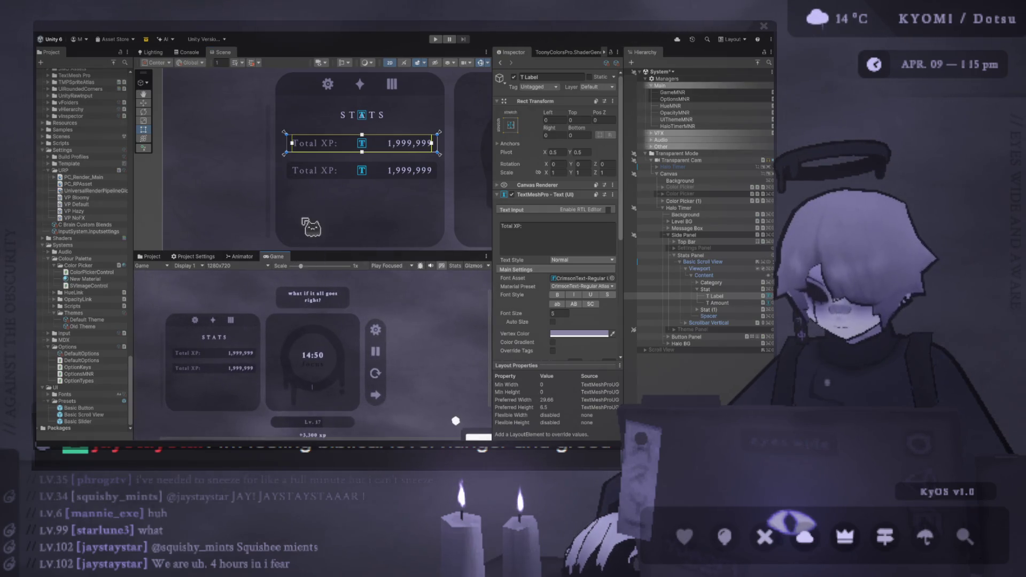
{"action": "scroll", "coordinate": [315, 153], "scroll_direction": "up", "scroll_amount": 1}
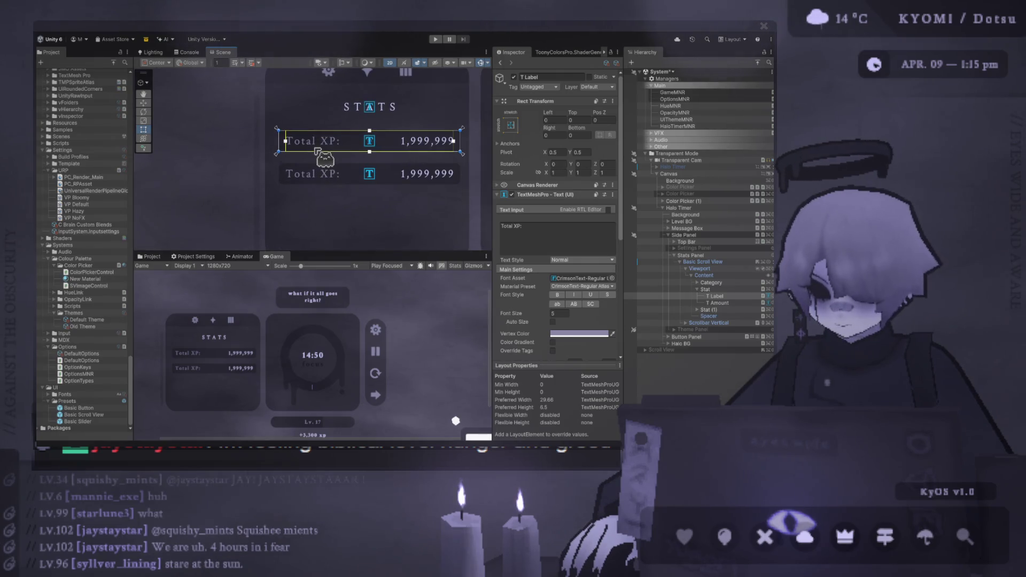
Step: Rename the Stat row object to 'Total XP'
{"action": "left_click", "coordinate": [736, 303]}
{"action": "left_click", "coordinate": [705, 290]}
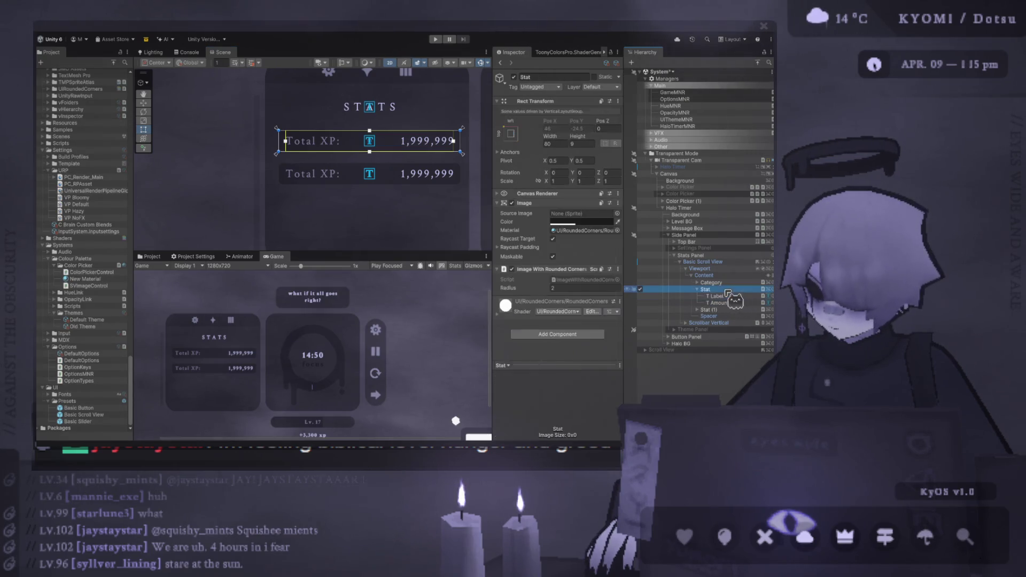
{"action": "left_click", "coordinate": [706, 290]}
{"action": "type", "text": "T"}
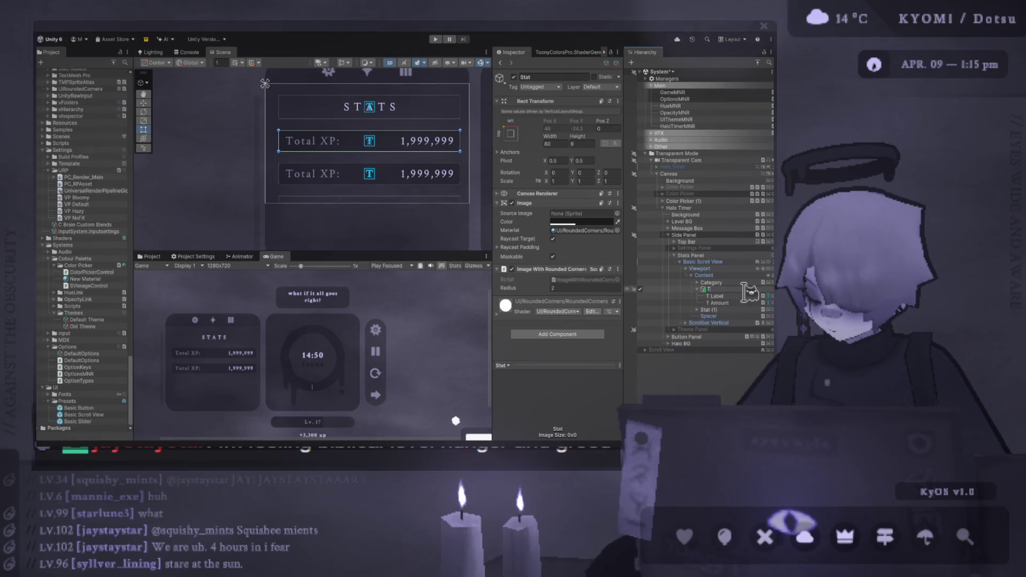
{"action": "type", "text": "otal XP"}
{"action": "key", "text": "Return"}
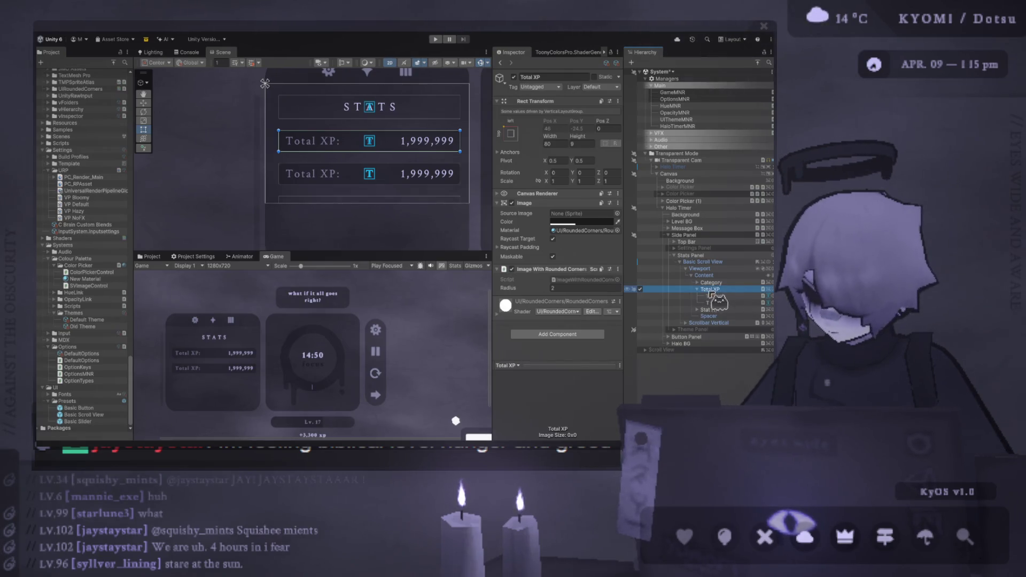
{"action": "key", "text": "Left"}
{"action": "left_click", "coordinate": [716, 283]}
{"action": "left_click", "coordinate": [716, 289]}
{"action": "left_click", "coordinate": [725, 289]}
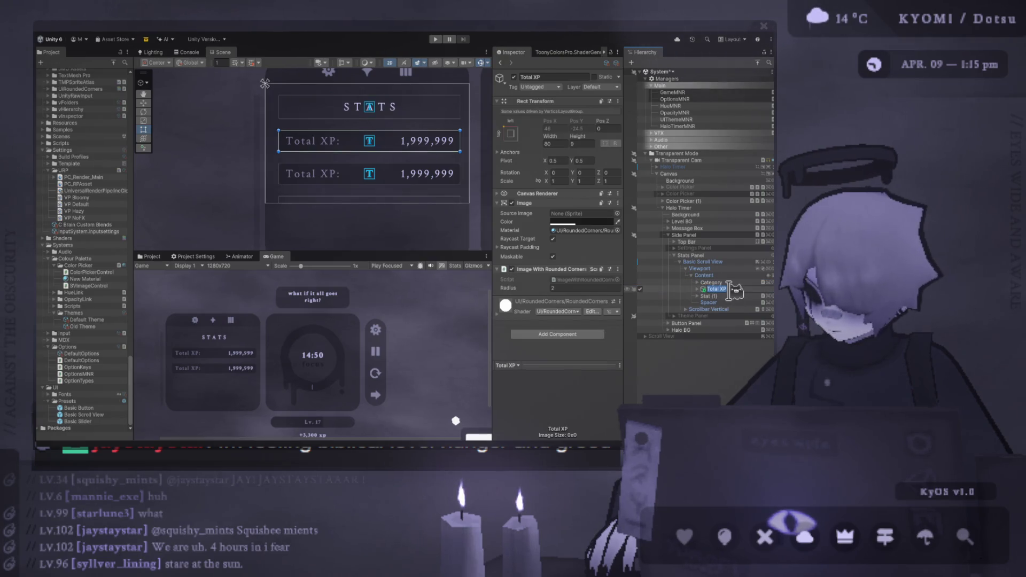
{"action": "left_click", "coordinate": [725, 283]}
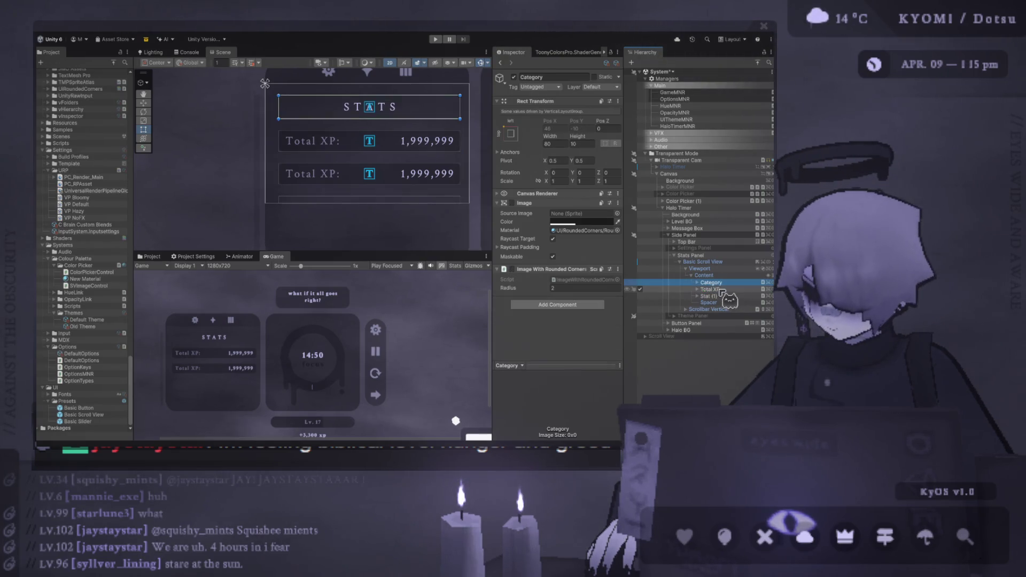
Step: Save Total XP as the prefab 'Stat Display' in Presets and delete the leftover Stat (1)
{"action": "left_click_drag", "start_coordinate": [88, 402], "coordinate": [87, 403]}
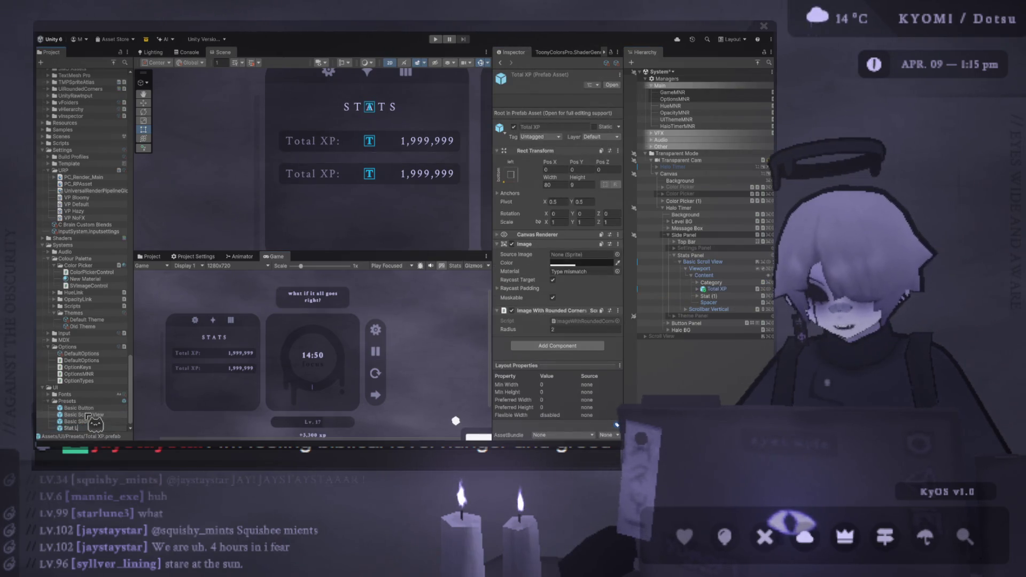
{"action": "type", "text": "isplay"}
{"action": "key", "text": "Return"}
{"action": "left_click", "coordinate": [716, 288]}
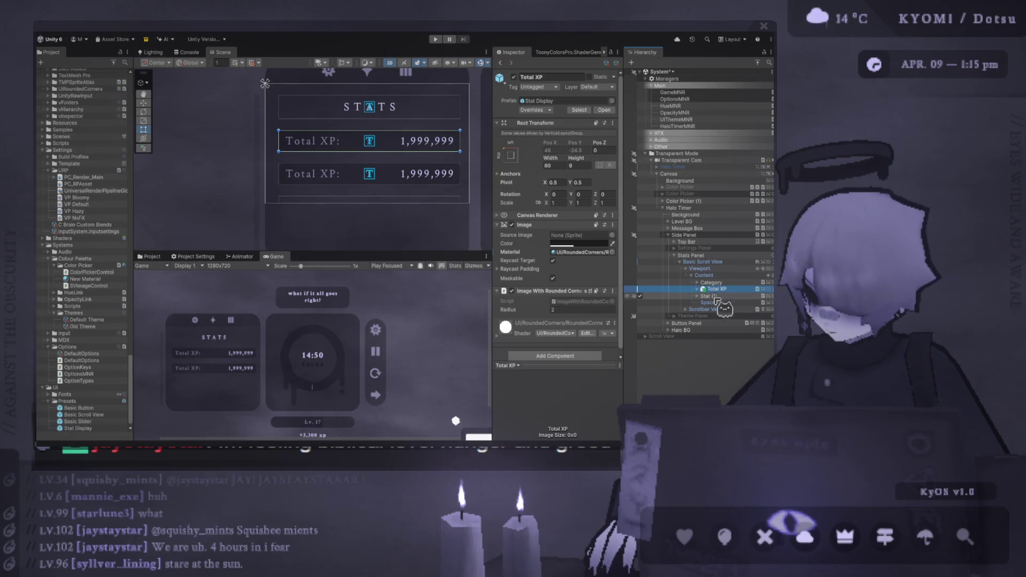
{"action": "left_click", "coordinate": [709, 295]}
{"action": "key", "text": "Delete"}
{"action": "left_click", "coordinate": [714, 289]}
Step: Duplicate the Total XP row and change the copy's label text to 'Minutes Focused:'
{"action": "key", "text": "ctrl+d"}
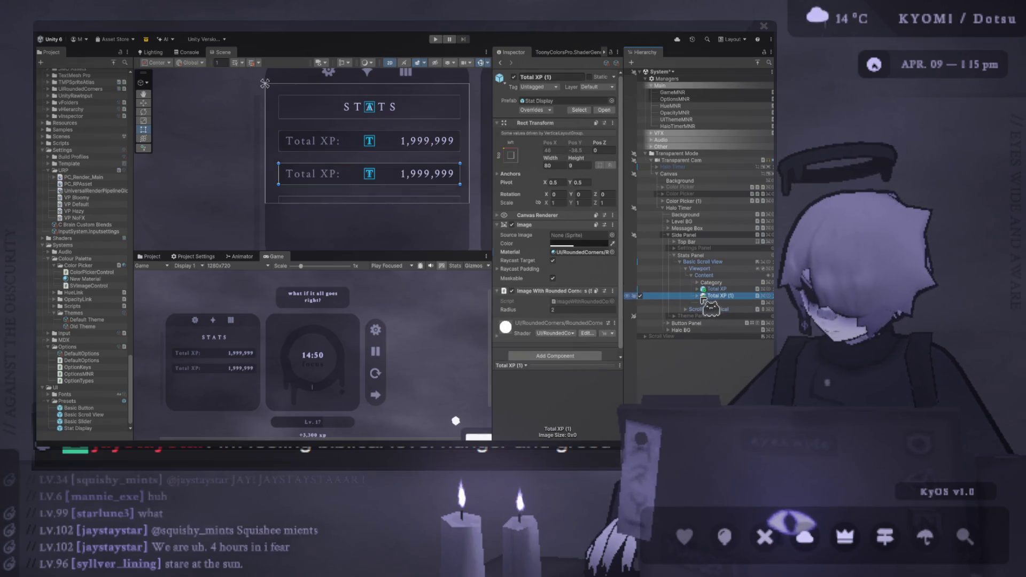
{"action": "key", "text": "Right"}
{"action": "left_click", "coordinate": [719, 302]}
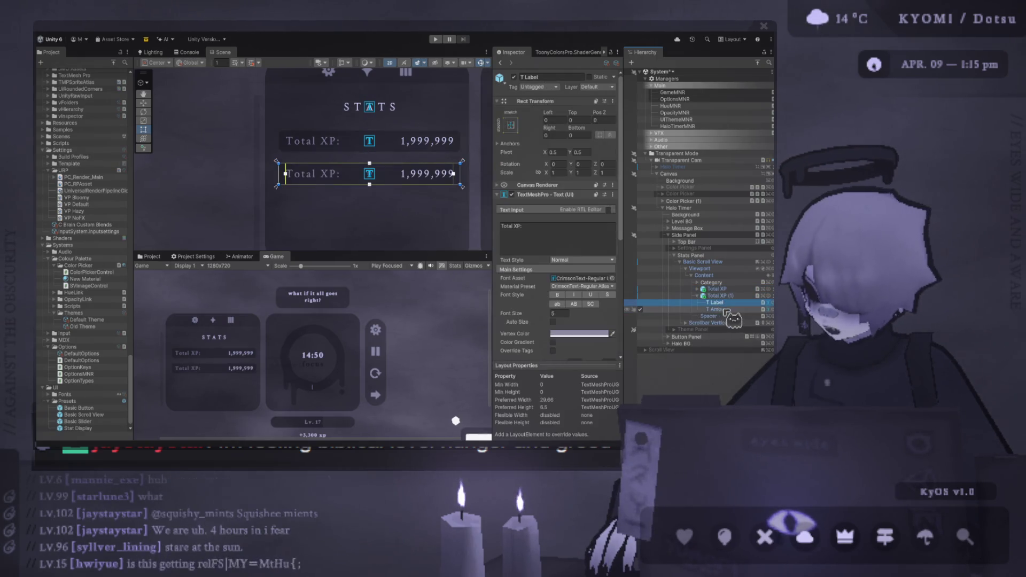
{"action": "left_click", "coordinate": [582, 224]}
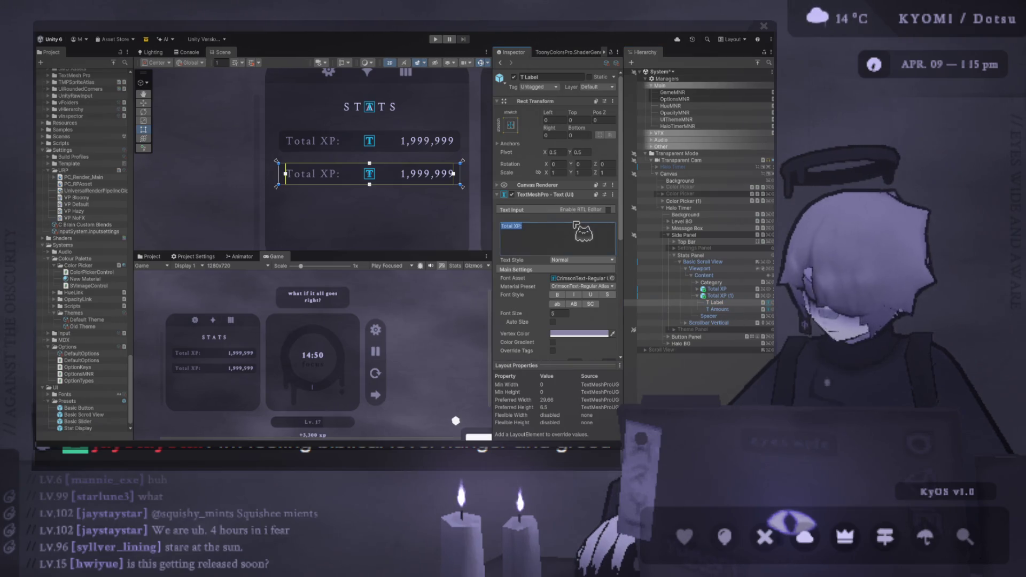
{"action": "type", "text": "Minutes Focu"}
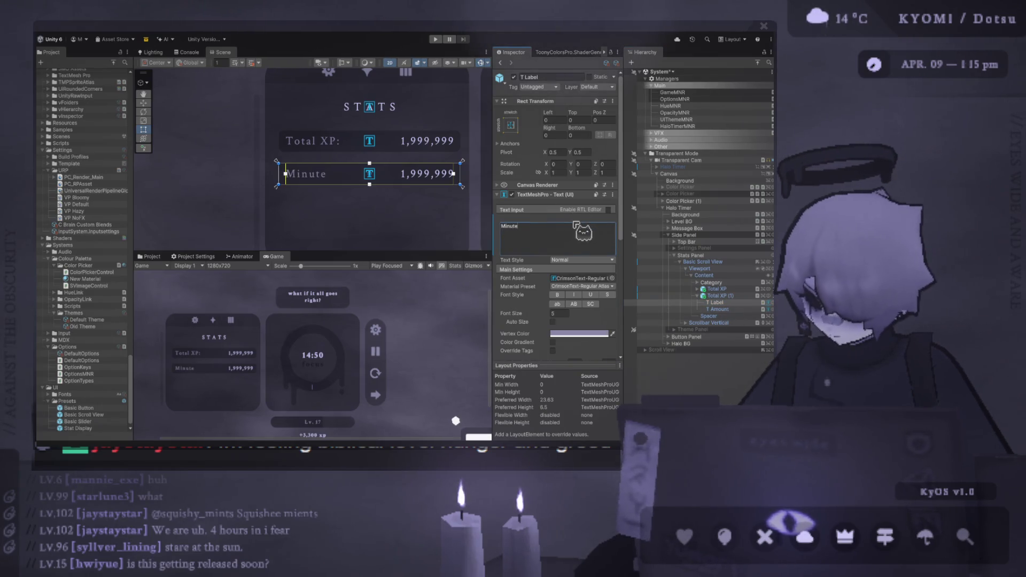
{"action": "type", "text": "sed:"}
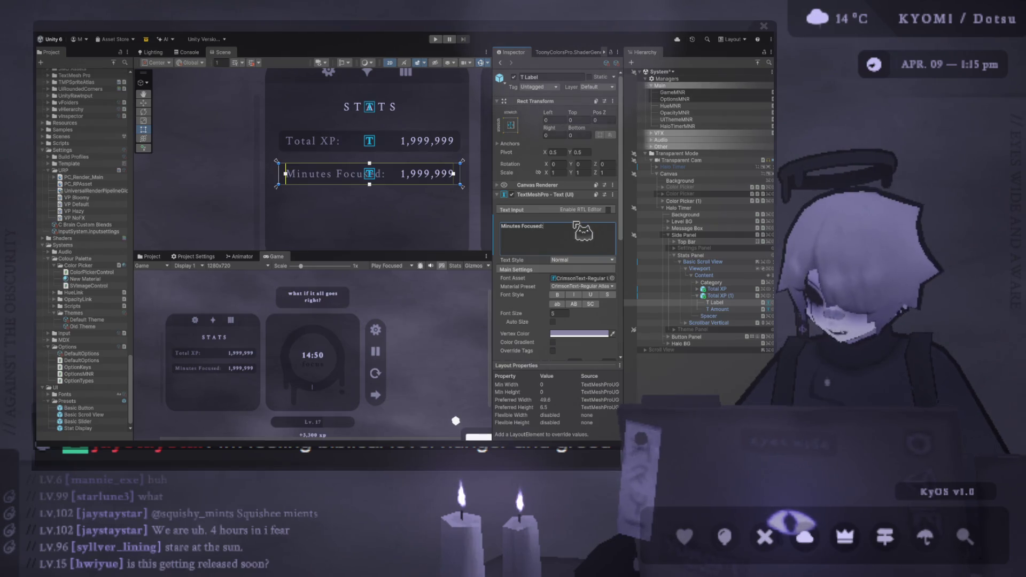
{"action": "left_click", "coordinate": [727, 302]}
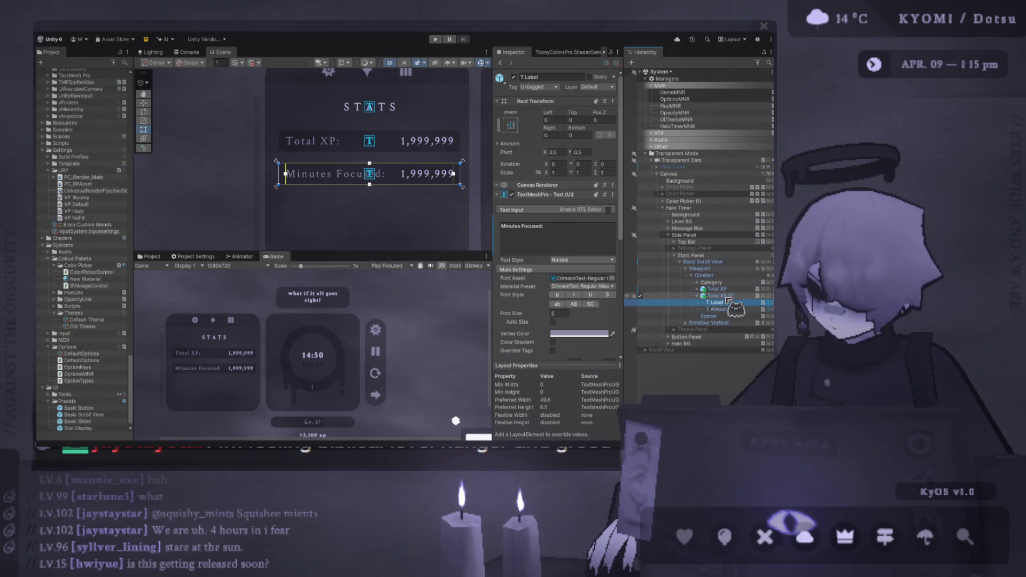
Step: Rename the copied row object 'Minutes Focused' and duplicate it
{"action": "left_click", "coordinate": [728, 295]}
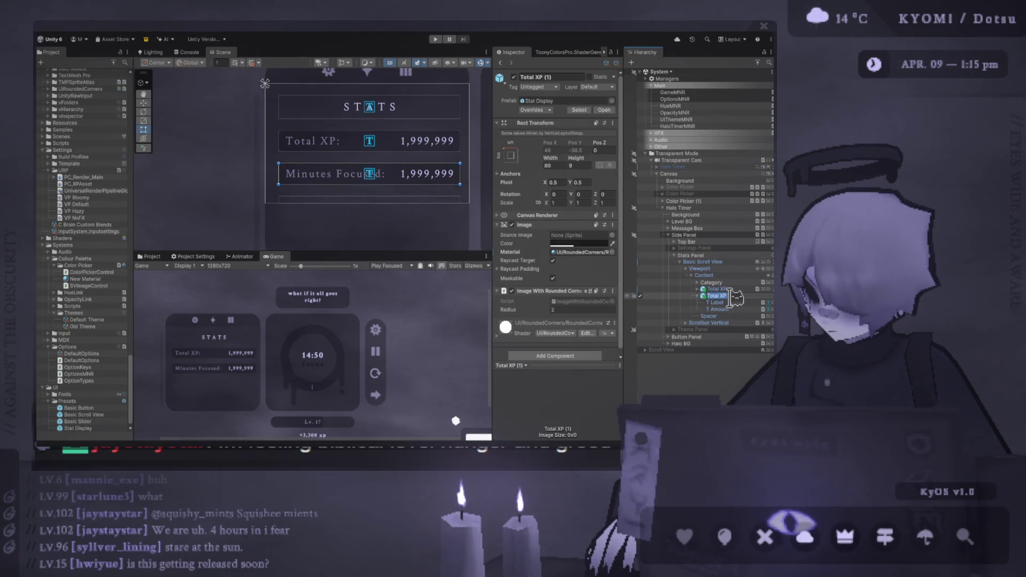
{"action": "key", "text": "F2"}
{"action": "type", "text": "Minutes Focu"}
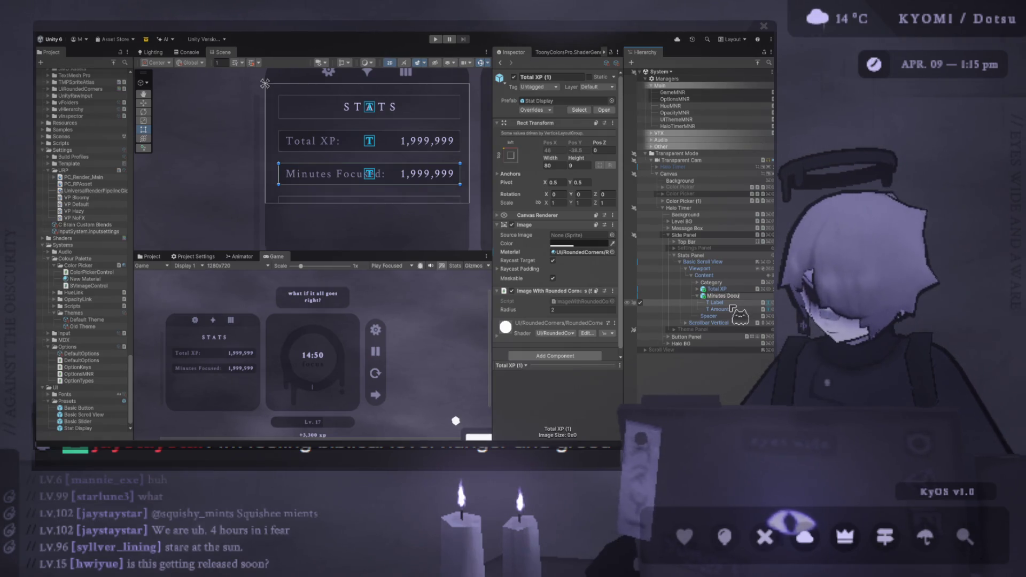
{"action": "type", "text": "sed"}
{"action": "key", "text": "Return"}
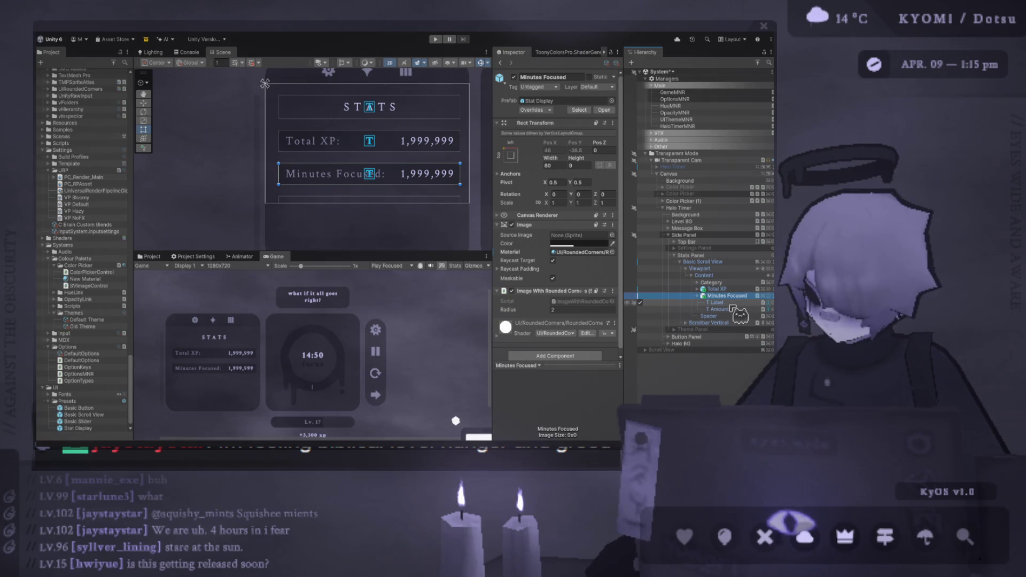
{"action": "key", "text": "Left"}
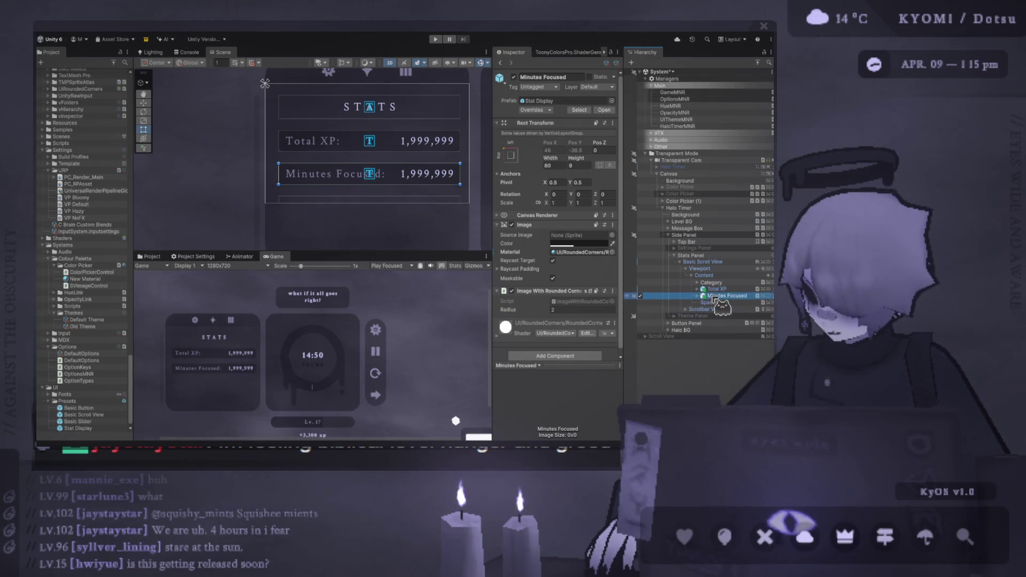
{"action": "key", "text": "ctrl+d"}
Step: Name the third row object 'Rest Focused', then correct it to 'Minutes Rested'
{"action": "type", "text": "Re"}
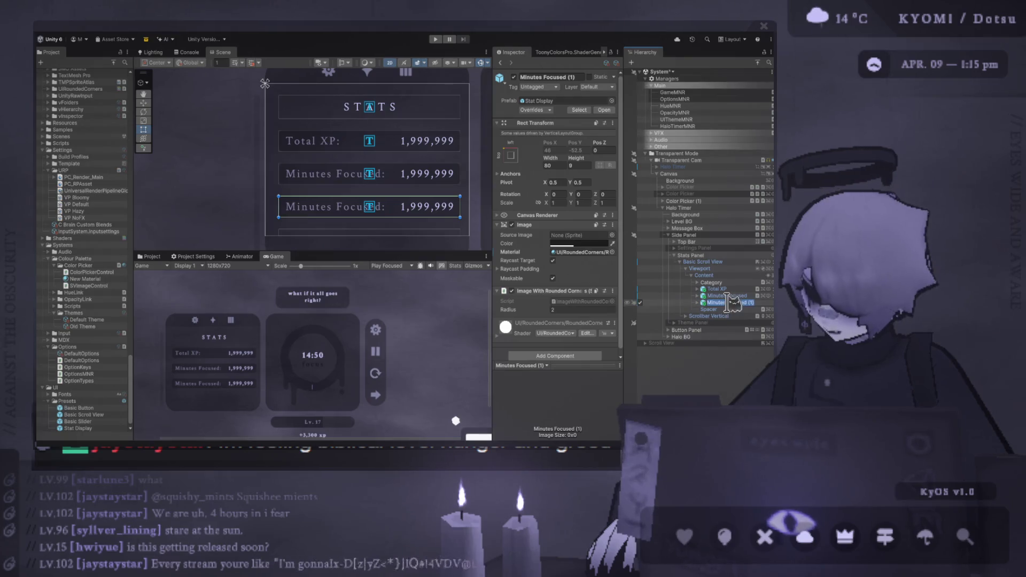
{"action": "type", "text": "st Focused"}
{"action": "key", "text": "Return"}
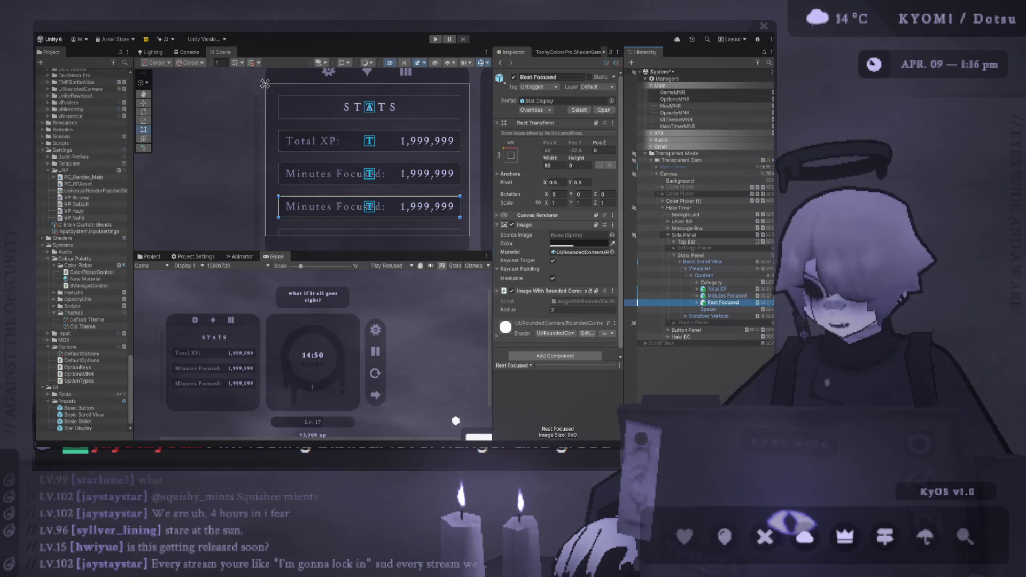
{"action": "left_click", "coordinate": [722, 302]}
{"action": "type", "text": "Minutes"}
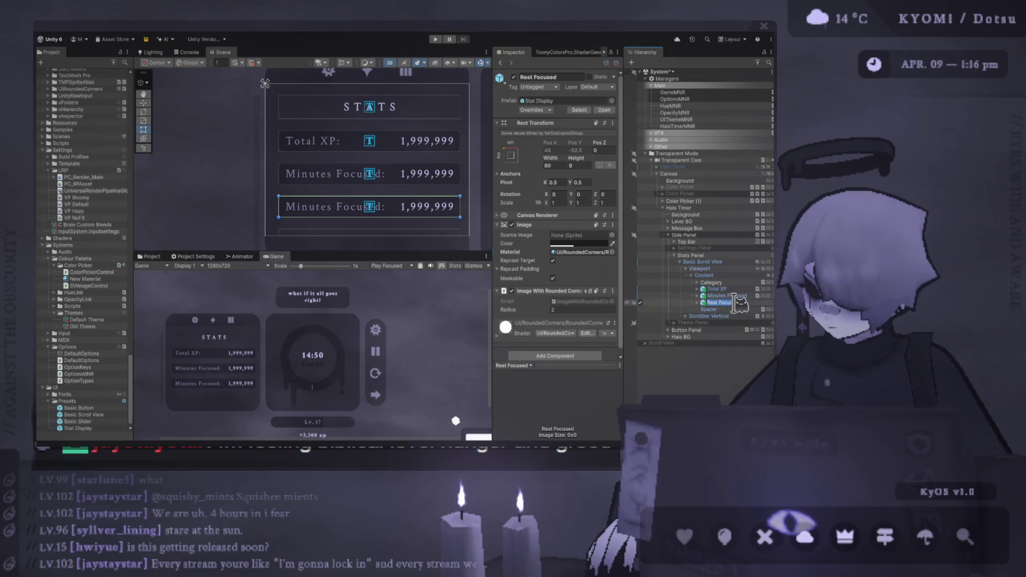
{"action": "type", "text": " R"}
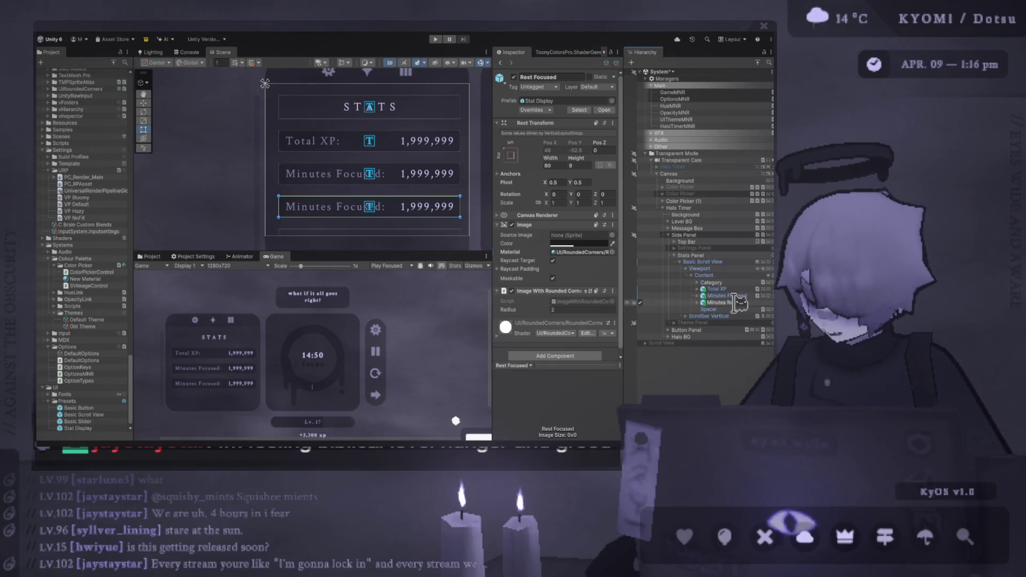
{"action": "type", "text": "ested"}
{"action": "key", "text": "Return"}
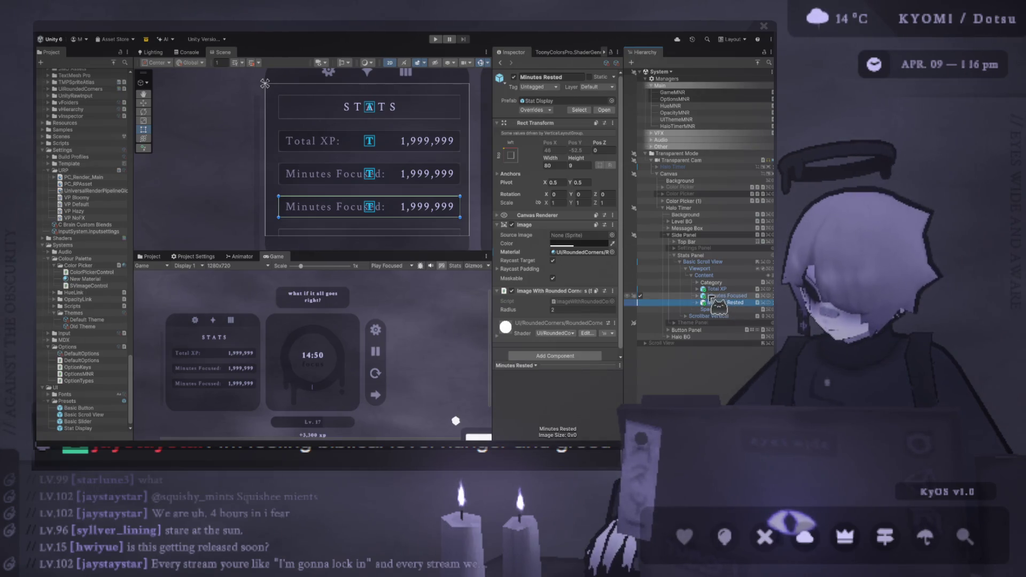
Step: Expand the Minutes Rested row and select its Label child, enlarging the Game preview
{"action": "left_click", "coordinate": [698, 303]}
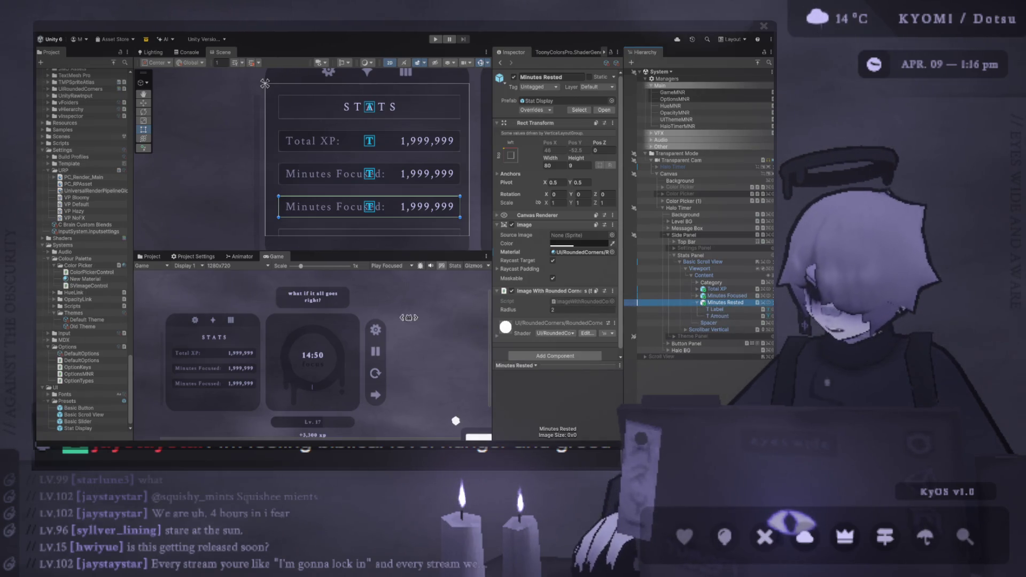
{"action": "mouse_move", "coordinate": [322, 252]}
{"action": "left_mouse_down"}
{"action": "mouse_move", "coordinate": [325, 152]}
{"action": "mouse_move", "coordinate": [325, 177]}
{"action": "left_mouse_up"}
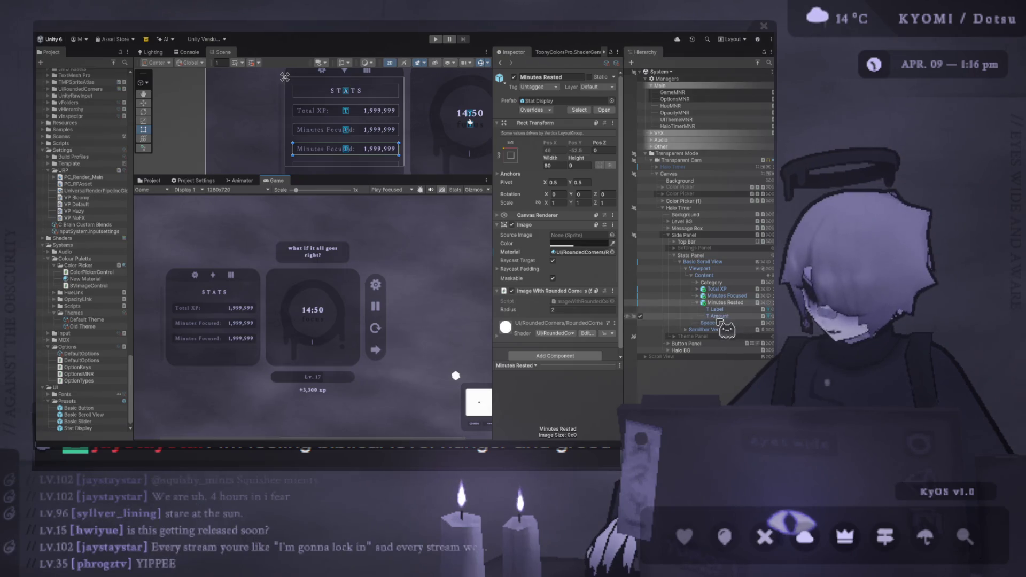
{"action": "left_click", "coordinate": [726, 303]}
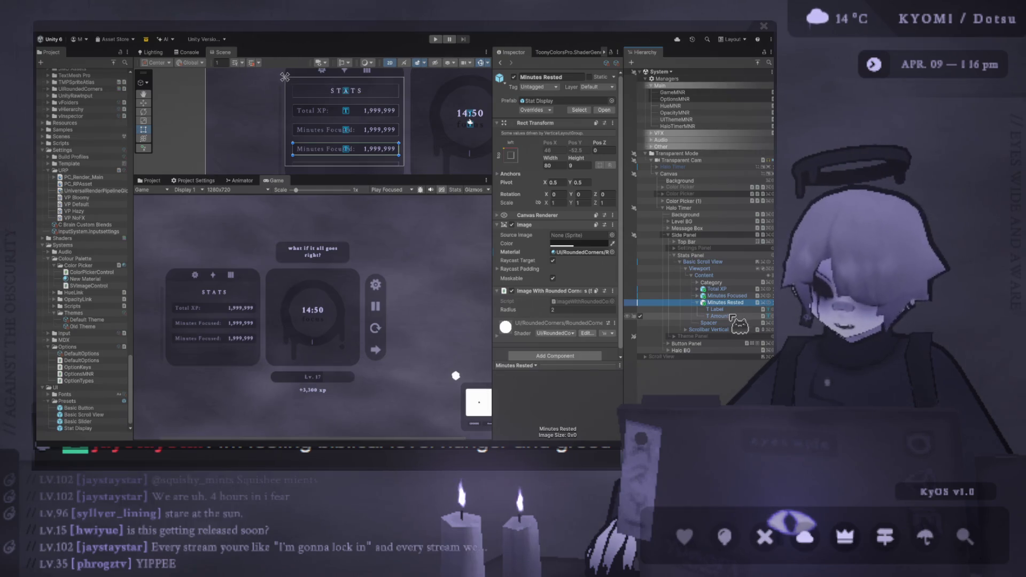
{"action": "left_click", "coordinate": [716, 309]}
{"action": "left_click", "coordinate": [727, 316]}
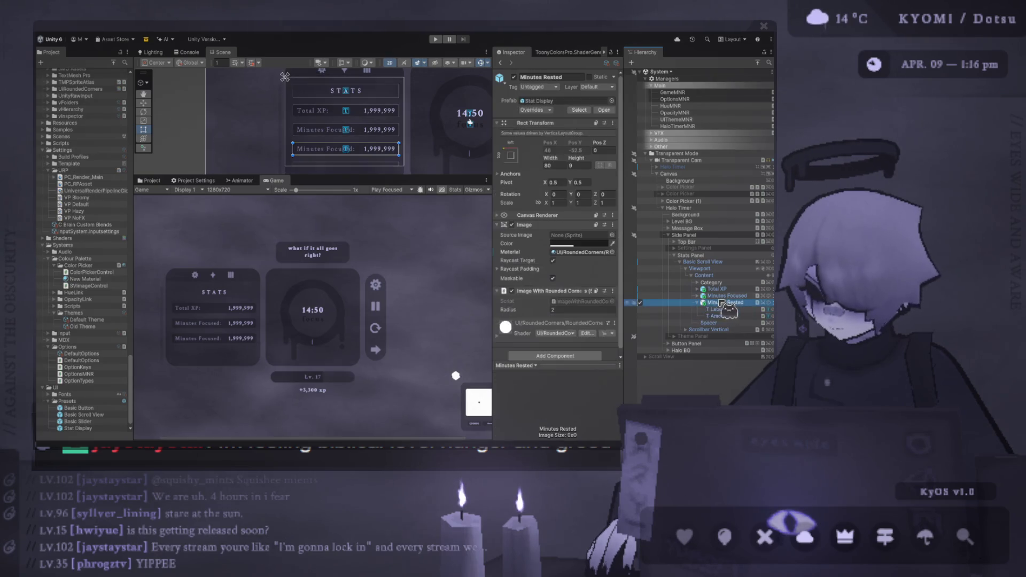
{"action": "left_click", "coordinate": [733, 310]}
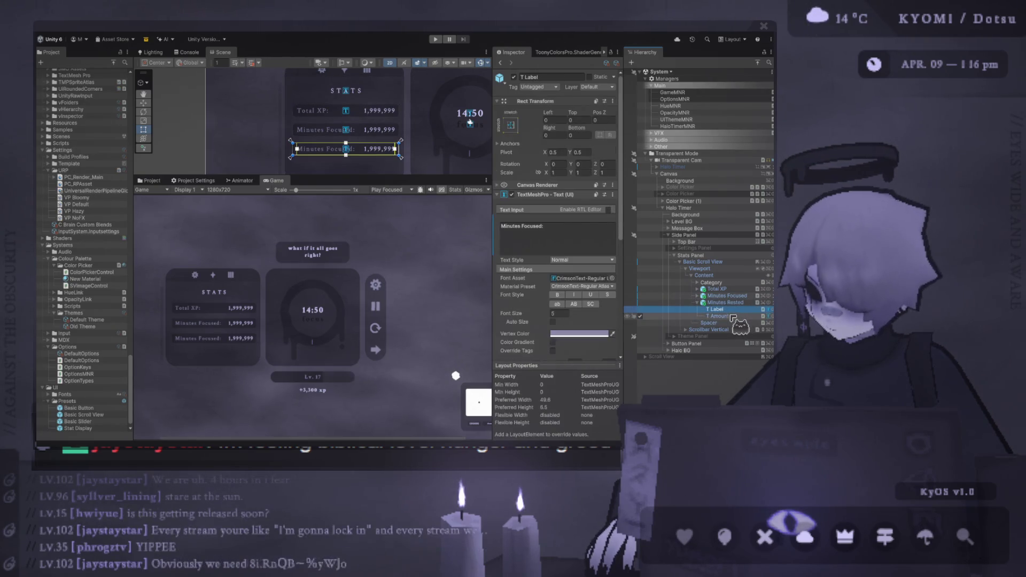
Step: Replace 'Focused' with 'Rested' in the third row's label so it reads 'Minutes Rested:'
{"action": "left_click", "coordinate": [522, 227]}
{"action": "double_click", "coordinate": [534, 227]}
{"action": "type", "text": "Rested"}
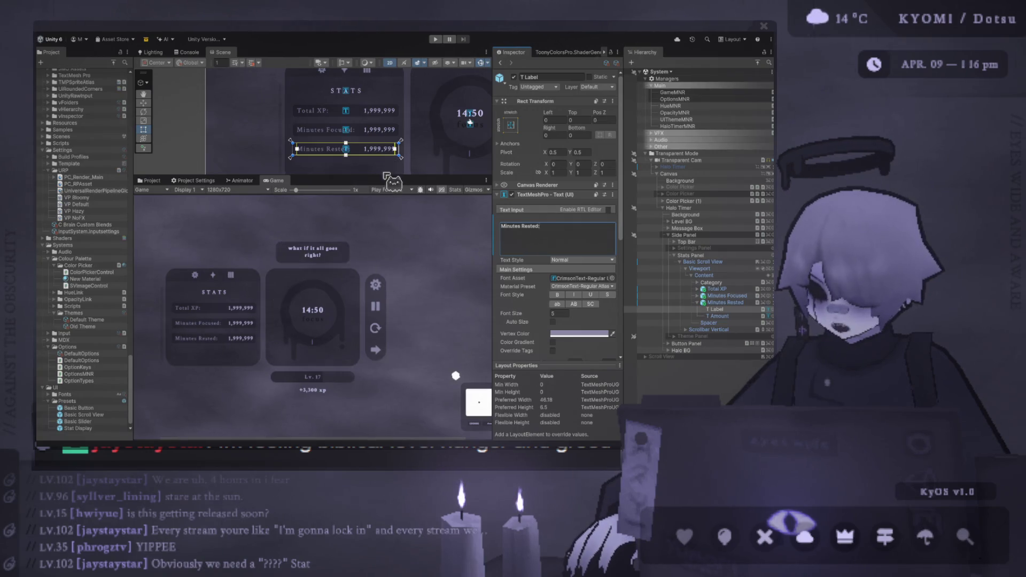
{"action": "mouse_move", "coordinate": [380, 175]}
{"action": "left_mouse_down"}
{"action": "mouse_move", "coordinate": [304, 153]}
{"action": "mouse_move", "coordinate": [309, 197]}
{"action": "left_mouse_up"}
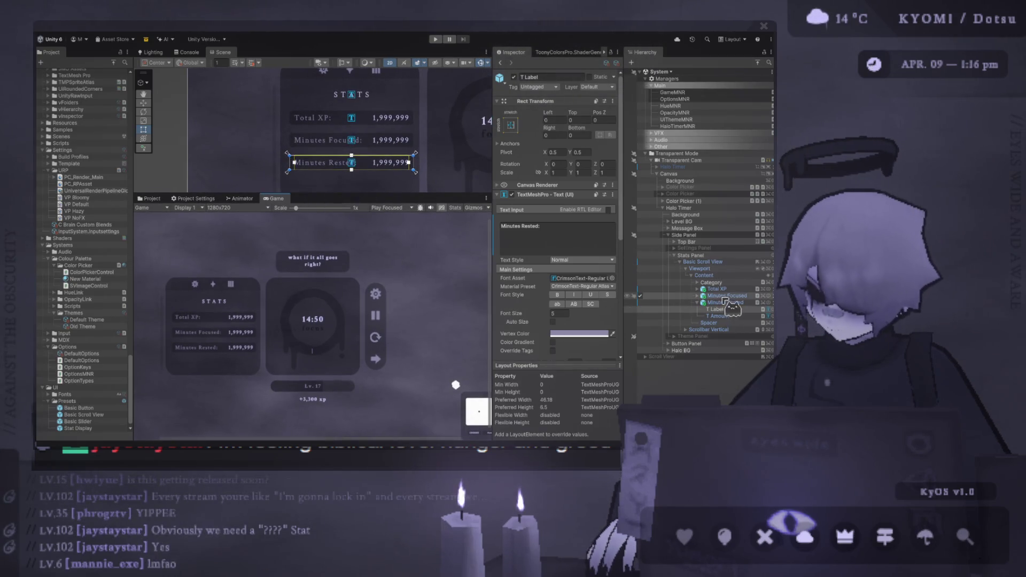
{"action": "left_click", "coordinate": [697, 303]}
Step: Duplicate the Minutes Rested row and name the copy '?????'
{"action": "left_click", "coordinate": [725, 302]}
{"action": "key", "text": "ctrl+d"}
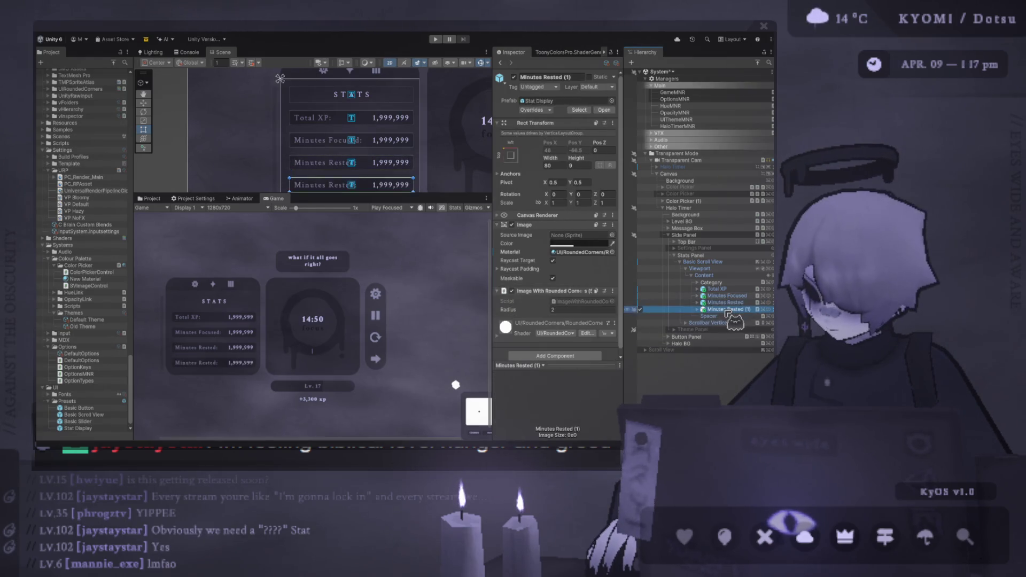
{"action": "type", "text": "???? Rested"}
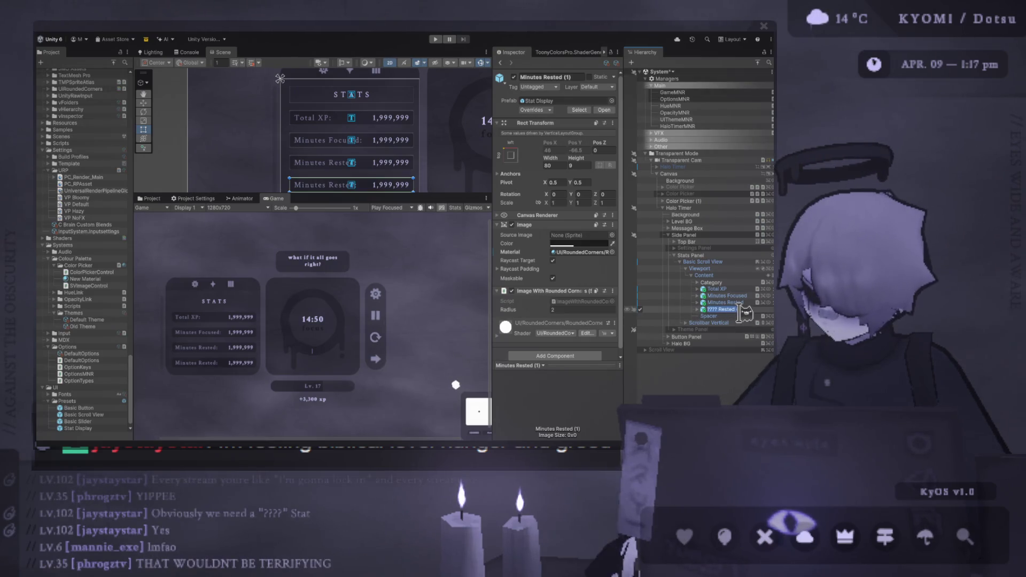
{"action": "double_click", "coordinate": [716, 307]}
{"action": "type", "text": "?"}
{"action": "key", "text": "Return"}
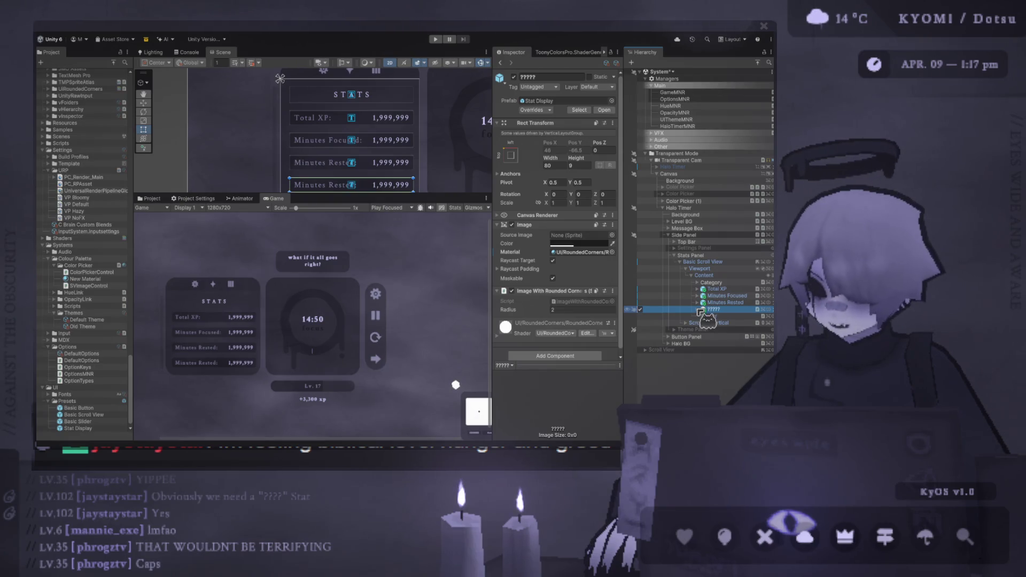
Step: Change the ????? row's label text to '?????:'
{"action": "left_click", "coordinate": [699, 310]}
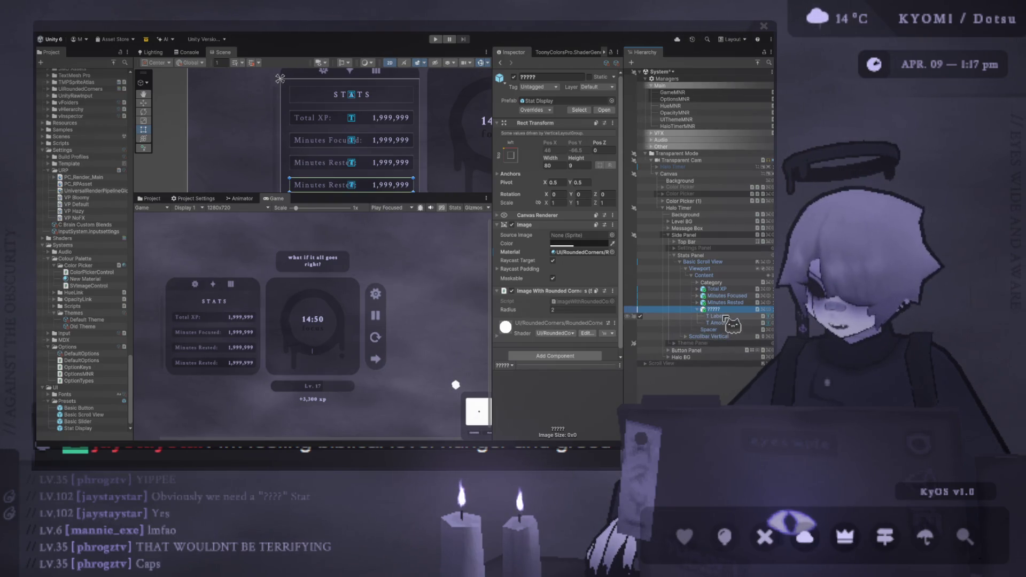
{"action": "left_click", "coordinate": [716, 316]}
{"action": "left_click", "coordinate": [553, 235]}
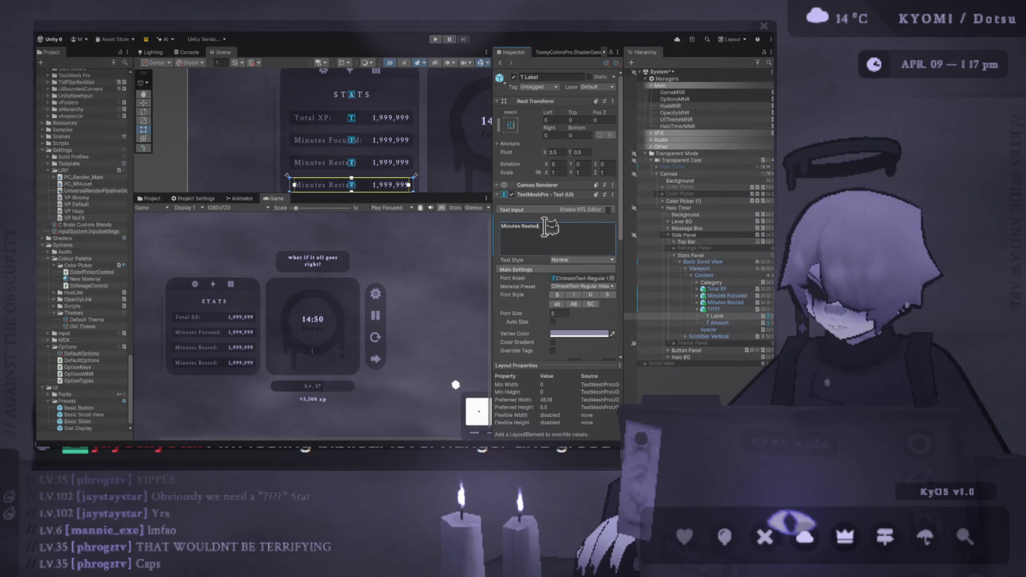
{"action": "type", "text": "??:"}
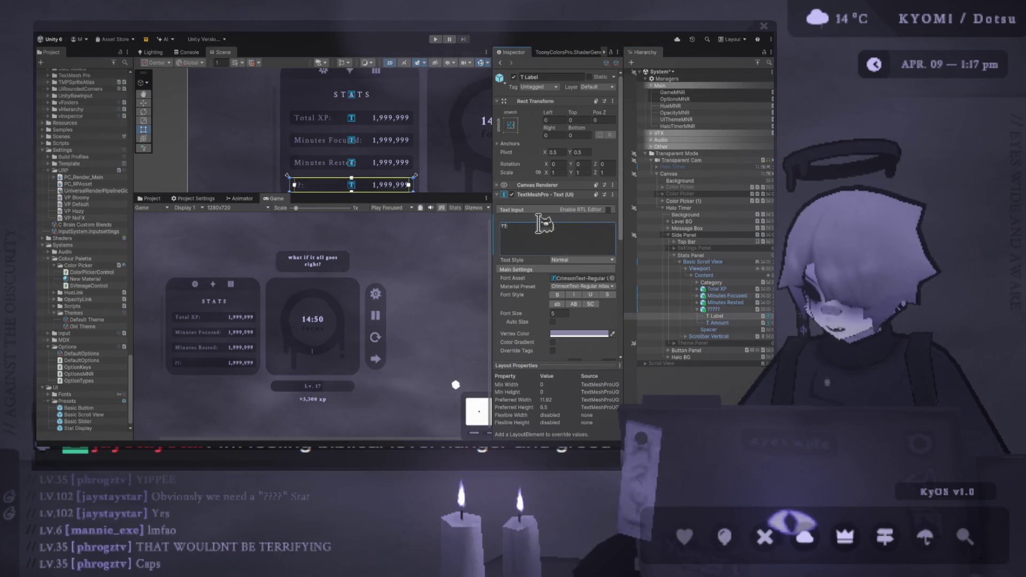
{"action": "key", "text": "Delete"}
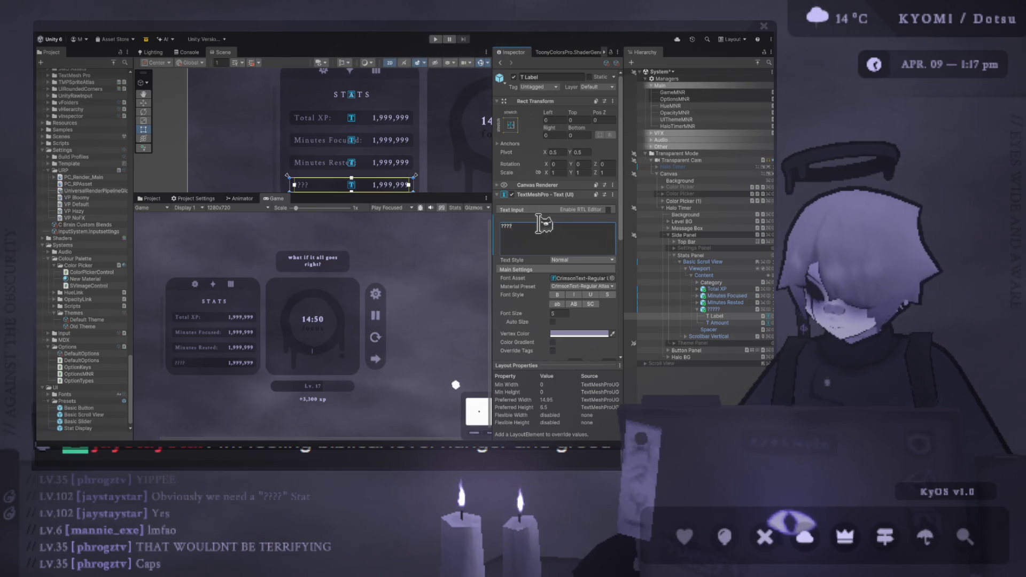
{"action": "type", "text": ":"}
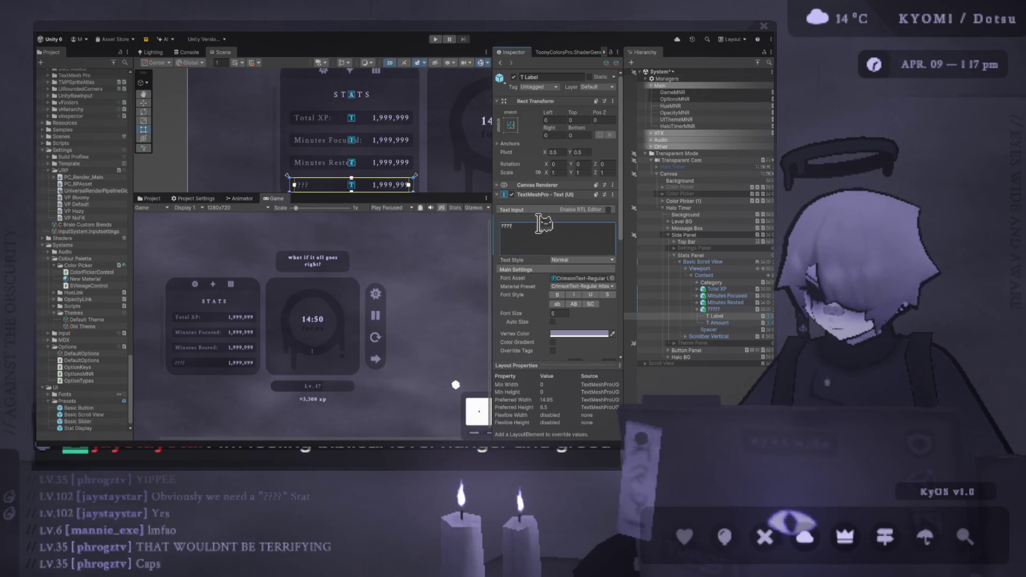
{"action": "key", "text": "BackSpace"}
{"action": "type", "text": "??:"}
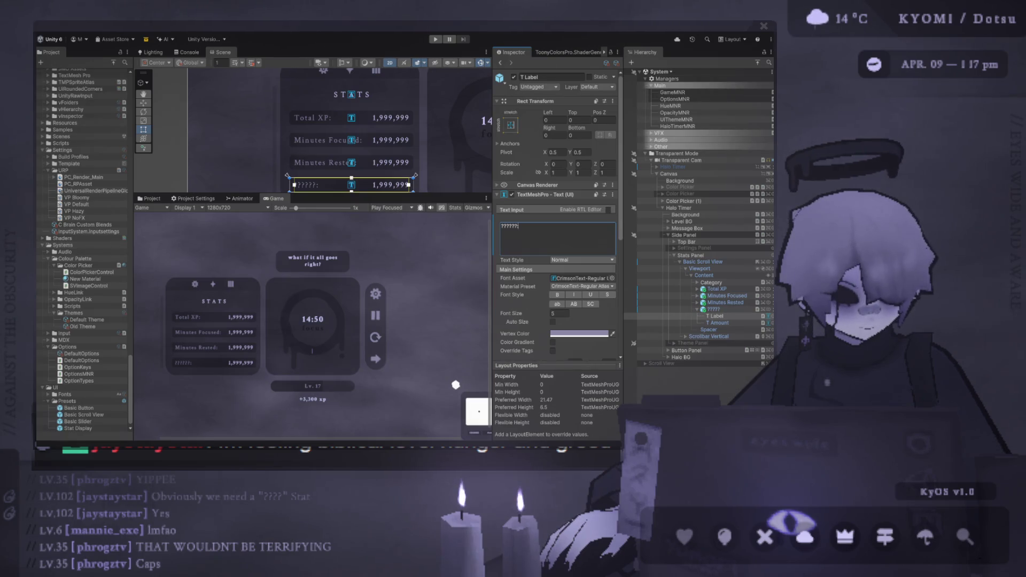
{"action": "key", "text": "Escape"}
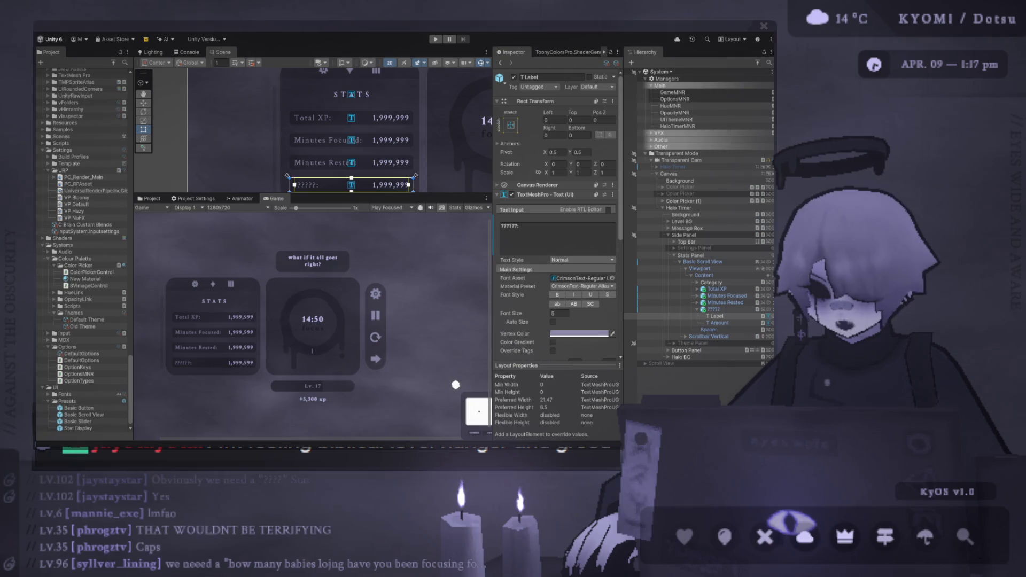
Step: Lower the Scene/Game divider so the four-row STATS panel appears much larger
{"action": "mouse_move", "coordinate": [313, 194]}
{"action": "left_mouse_down"}
{"action": "mouse_move", "coordinate": [287, 256]}
{"action": "mouse_move", "coordinate": [286, 301]}
{"action": "left_mouse_up"}
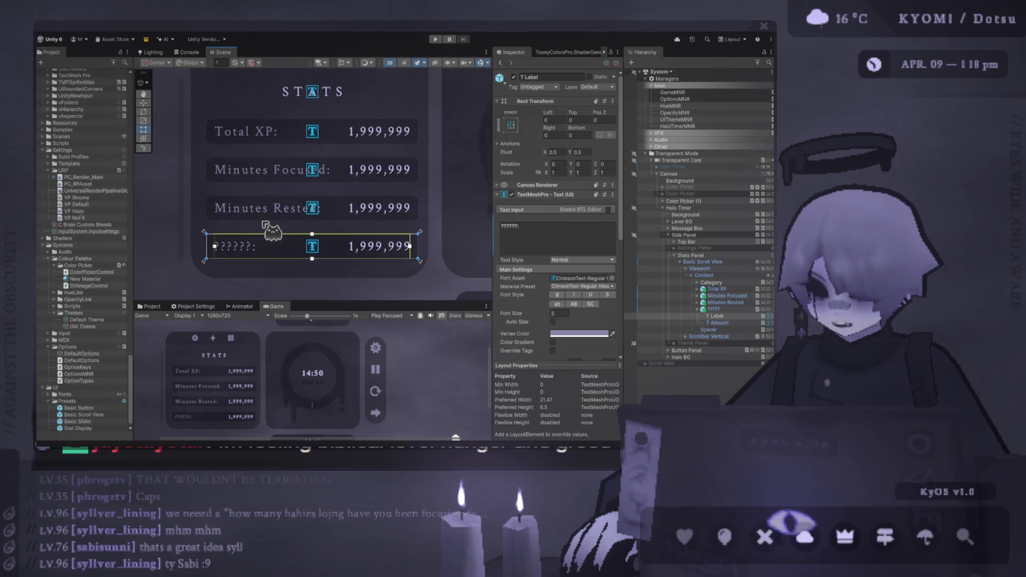
{"action": "scroll", "coordinate": [265, 227], "scroll_direction": "down", "scroll_amount": 5}
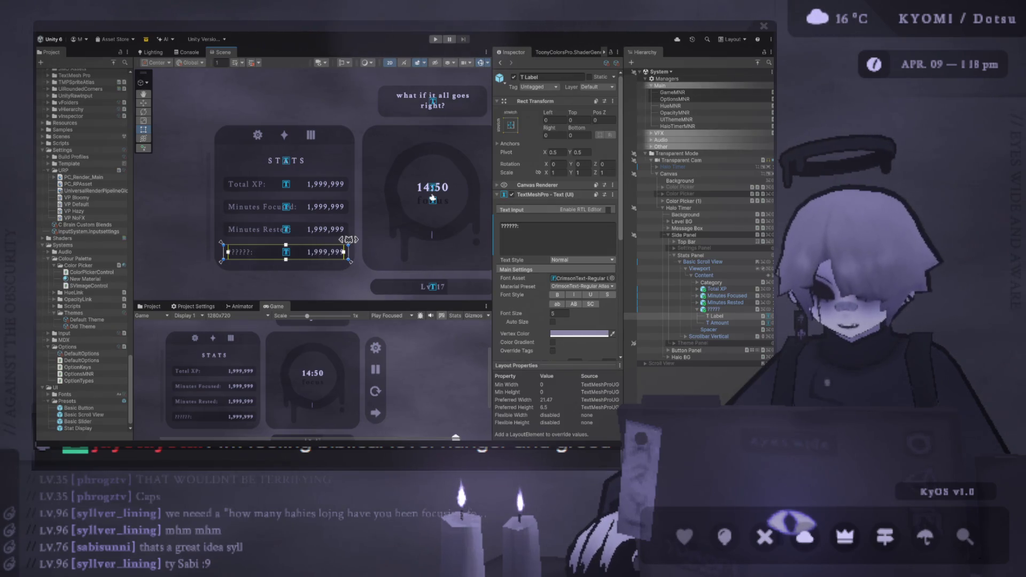
{"action": "left_click", "coordinate": [697, 309]}
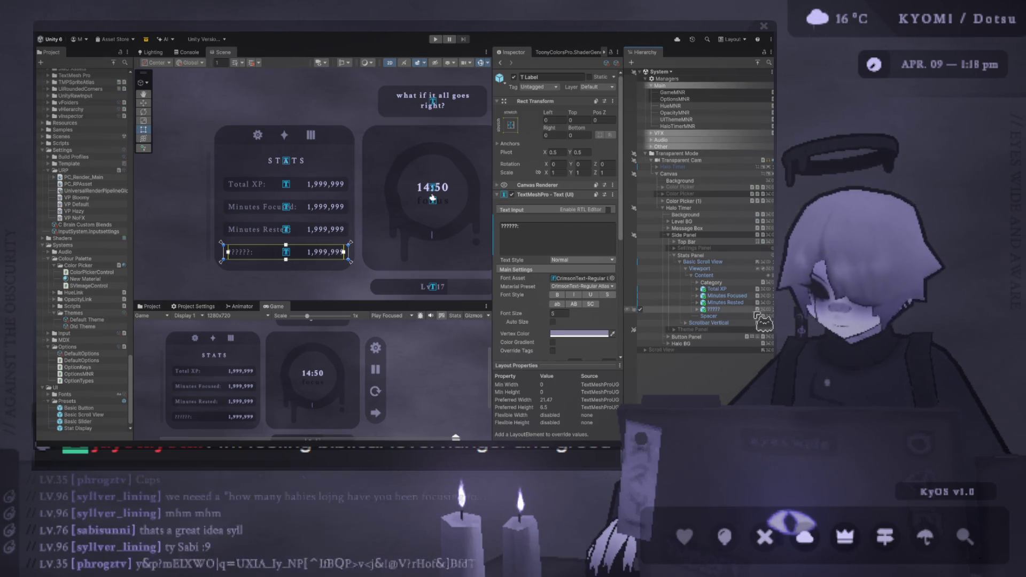
{"action": "left_click", "coordinate": [714, 310]}
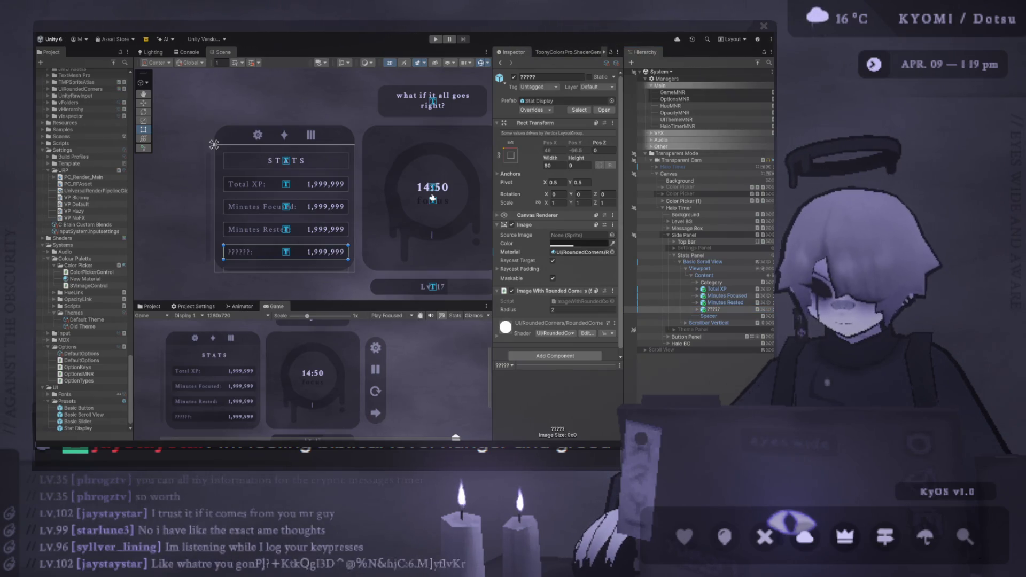
{"action": "key", "text": "alt+Tab"}
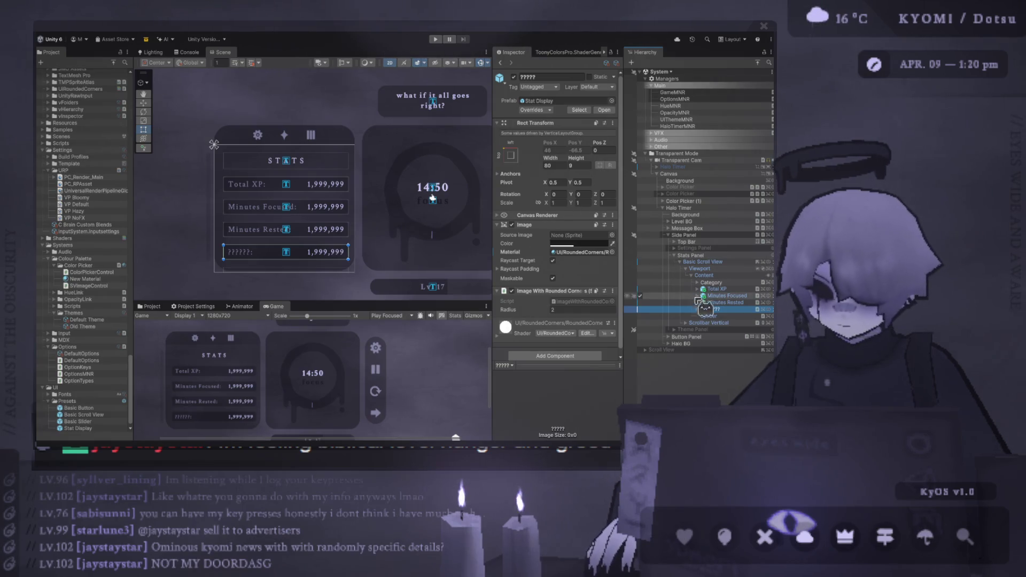
Step: Duplicate the ????? row, then undo it so the panel keeps four rows
{"action": "key", "text": "ctrl+d"}
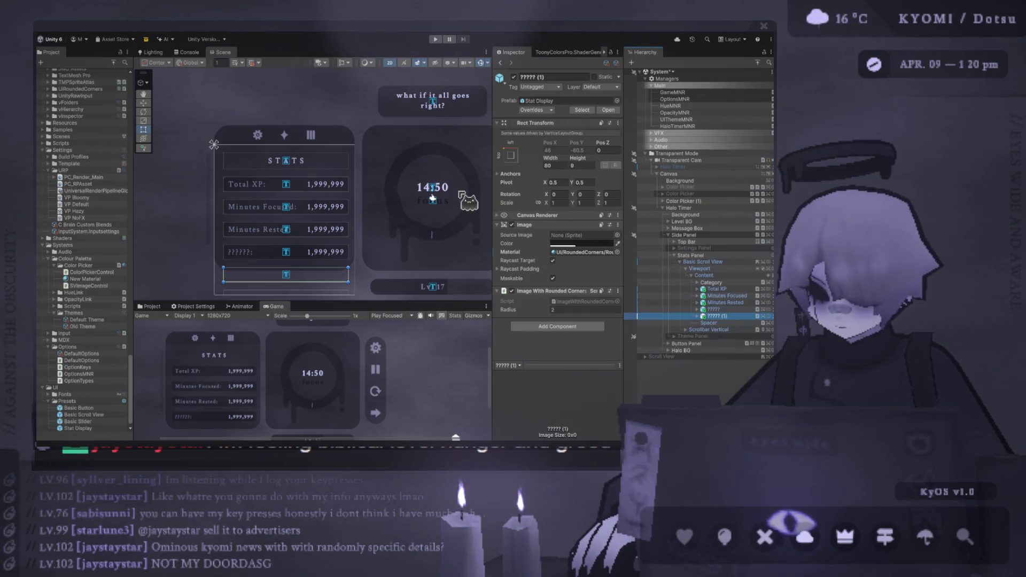
{"action": "key", "text": "ctrl+z"}
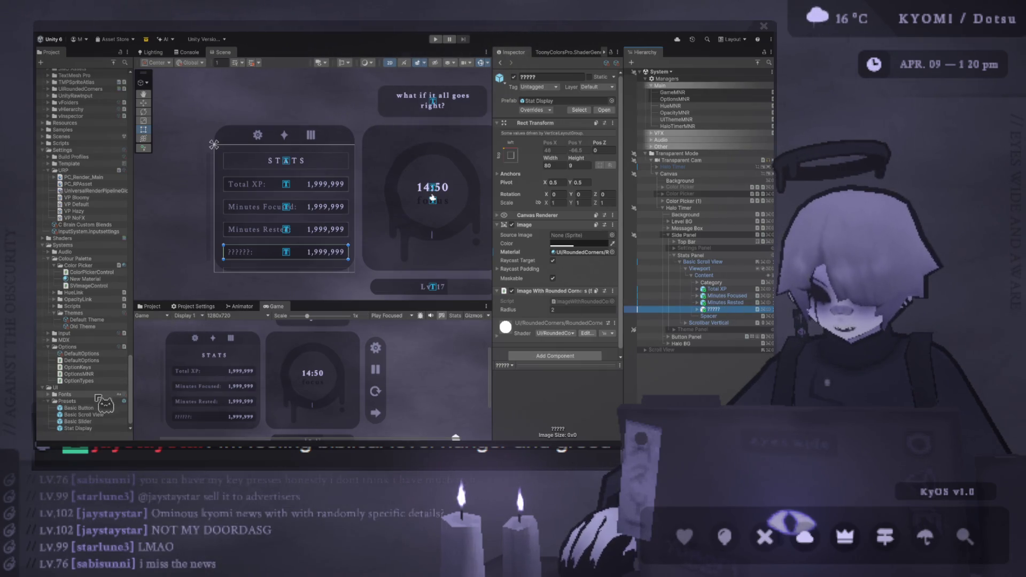
Step: Set the Stat Display prefab's label Font Size to 4, then return to the main scene
{"action": "double_click", "coordinate": [80, 429]}
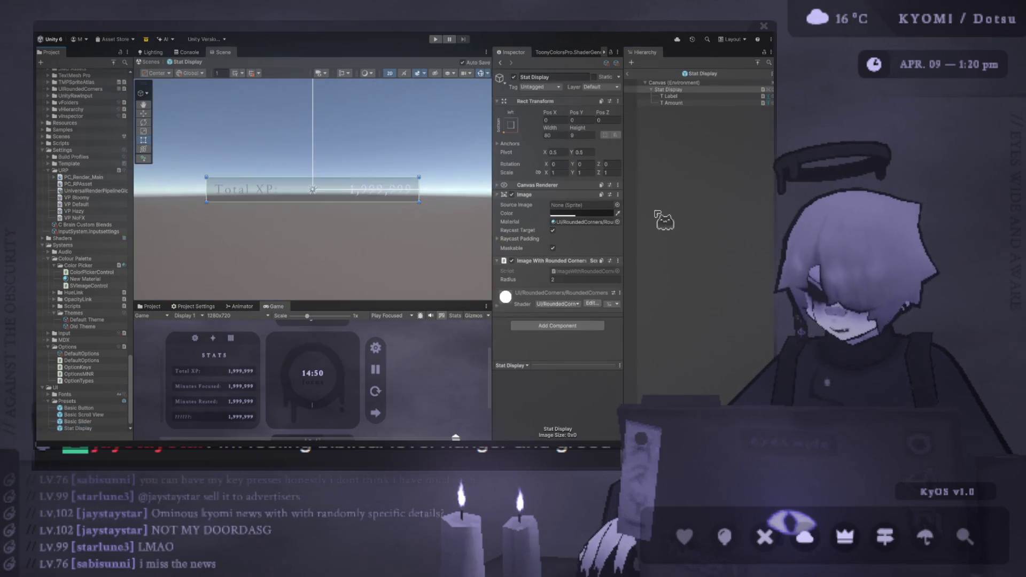
{"action": "left_click", "coordinate": [671, 96]}
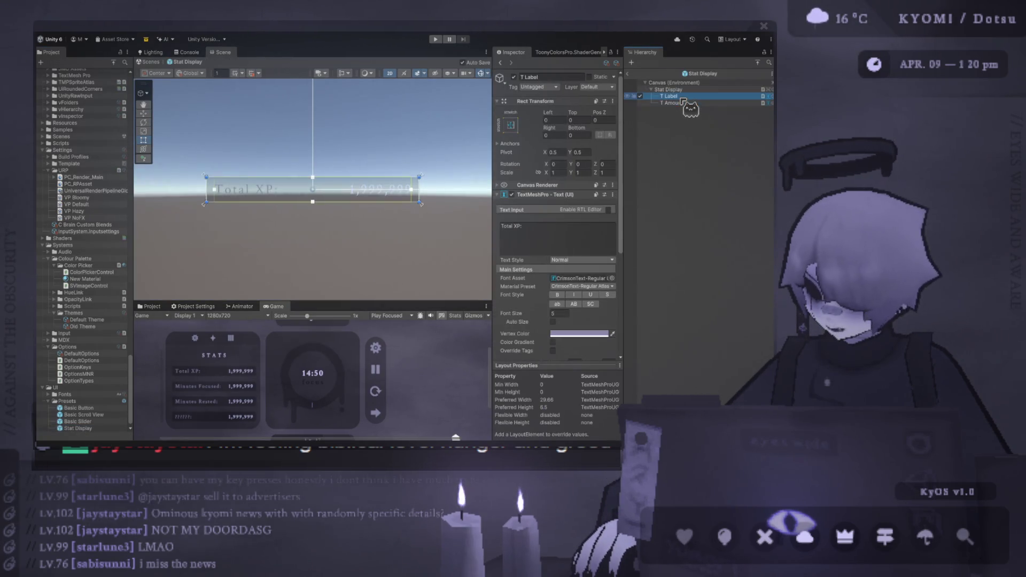
{"action": "left_click", "coordinate": [568, 313]}
{"action": "type", "text": "3"}
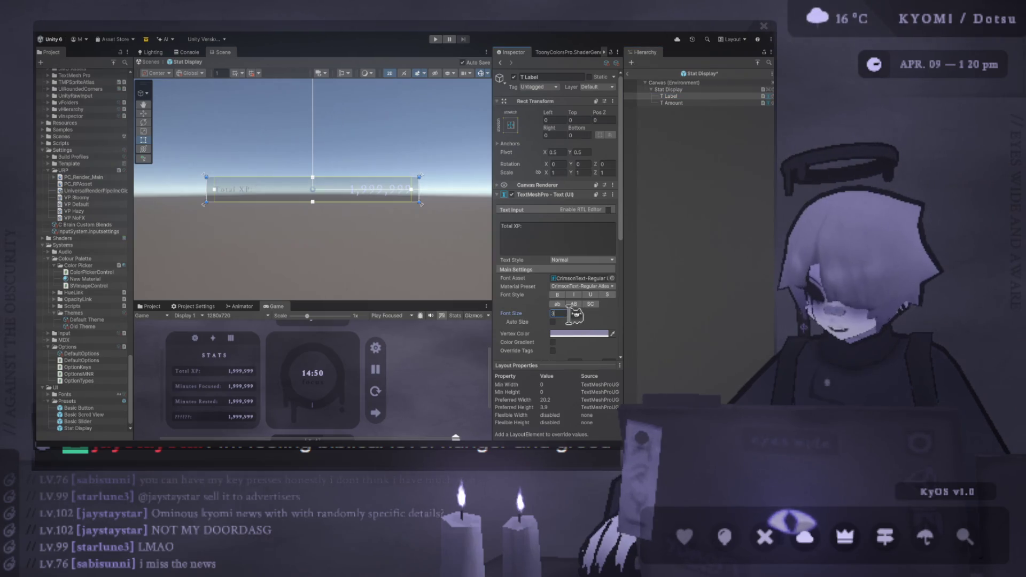
{"action": "type", "text": "4"}
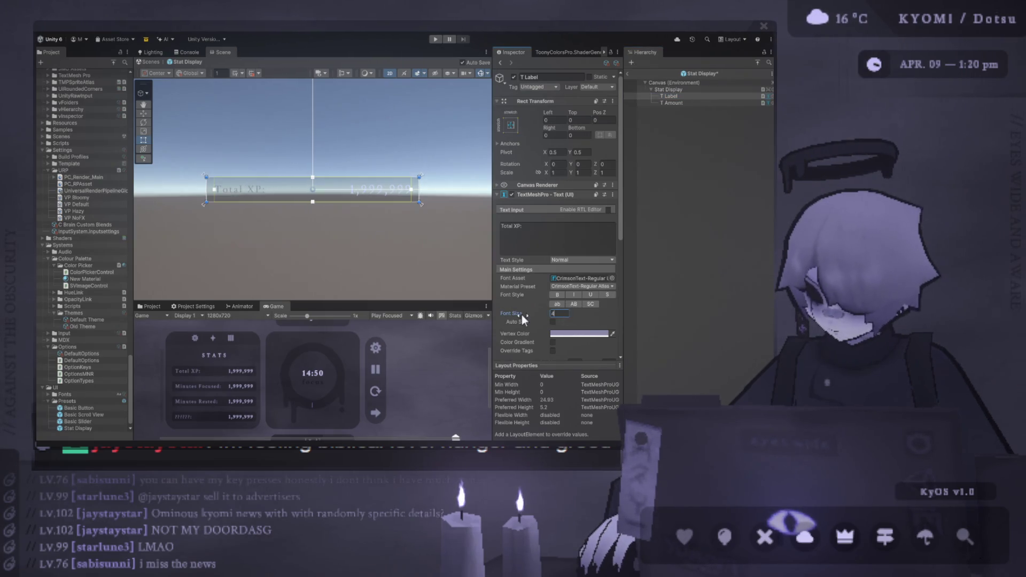
{"action": "left_click", "coordinate": [627, 73]}
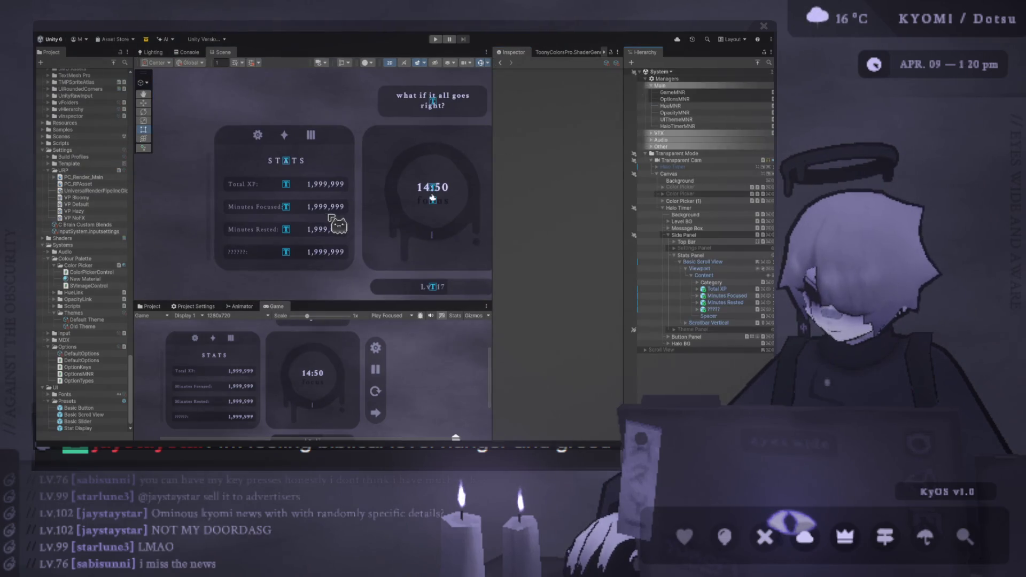
Step: Enlarge the Game preview and pan the Scene view back toward the stats panel
{"action": "mouse_move", "coordinate": [317, 303]}
{"action": "left_mouse_down"}
{"action": "mouse_move", "coordinate": [297, 162]}
{"action": "mouse_move", "coordinate": [295, 296]}
{"action": "mouse_move", "coordinate": [294, 281]}
{"action": "left_mouse_up"}
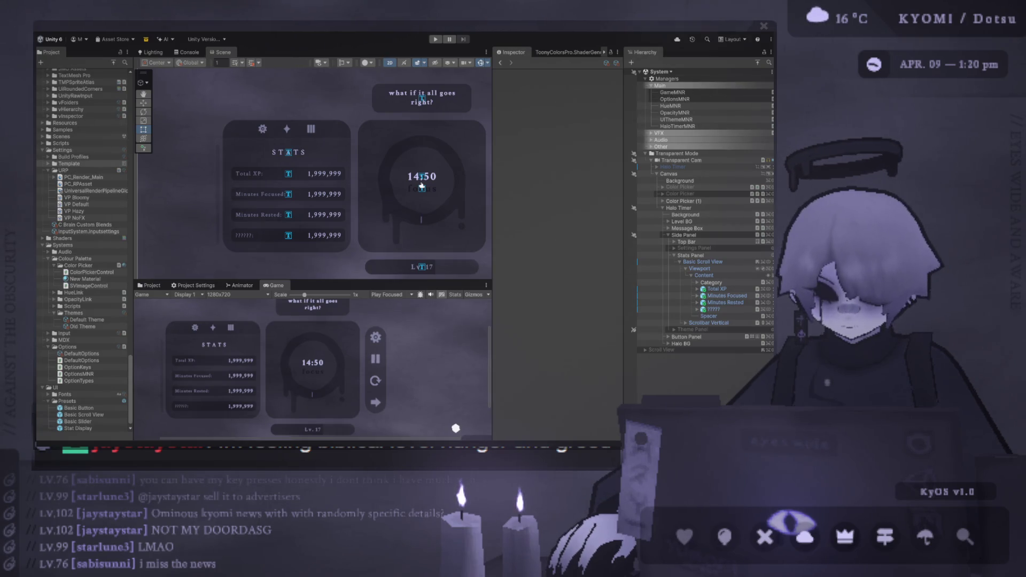
{"action": "left_click_drag", "start_coordinate": [434, 210], "coordinate": [455, 214]}
{"action": "left_click_drag", "start_coordinate": [328, 202], "coordinate": [271, 190]}
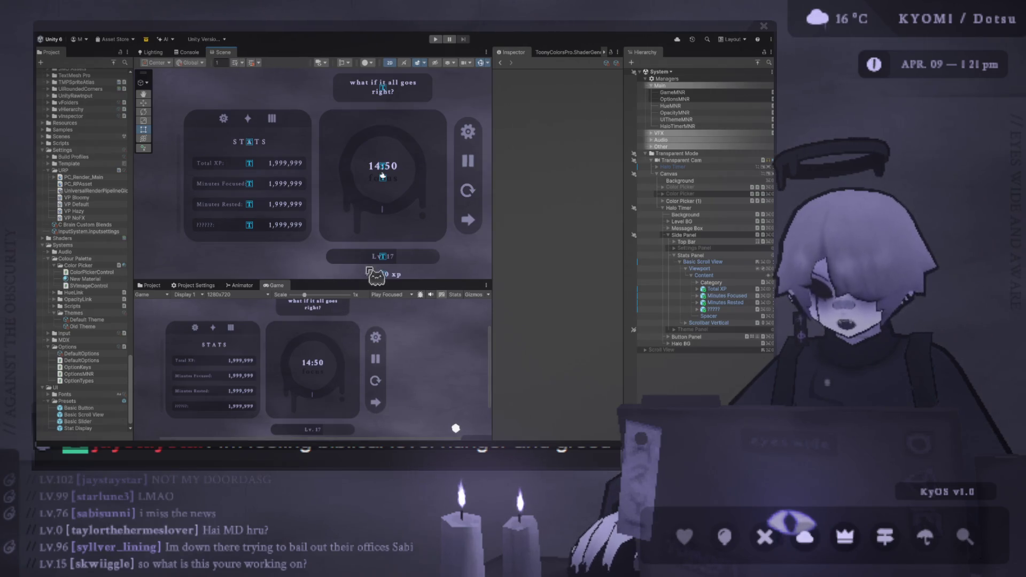
Step: Enlarge the Scene view and inspect the Lv 17 bar, xp line and side buttons
{"action": "left_click_drag", "start_coordinate": [410, 278], "coordinate": [410, 346]}
{"action": "scroll", "coordinate": [358, 262], "scroll_direction": "up", "scroll_amount": 5}
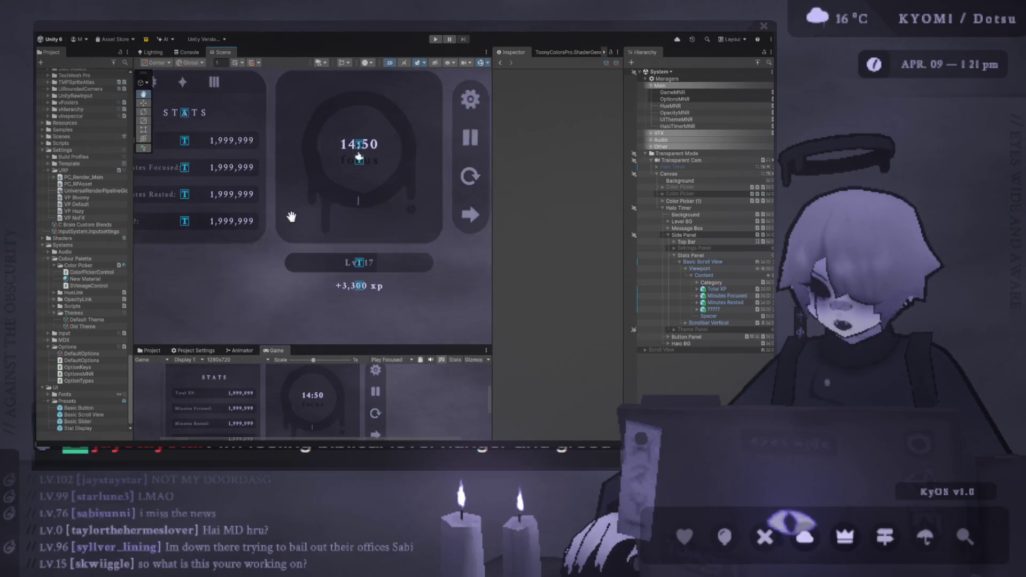
{"action": "scroll", "coordinate": [348, 247], "scroll_direction": "up", "scroll_amount": 3}
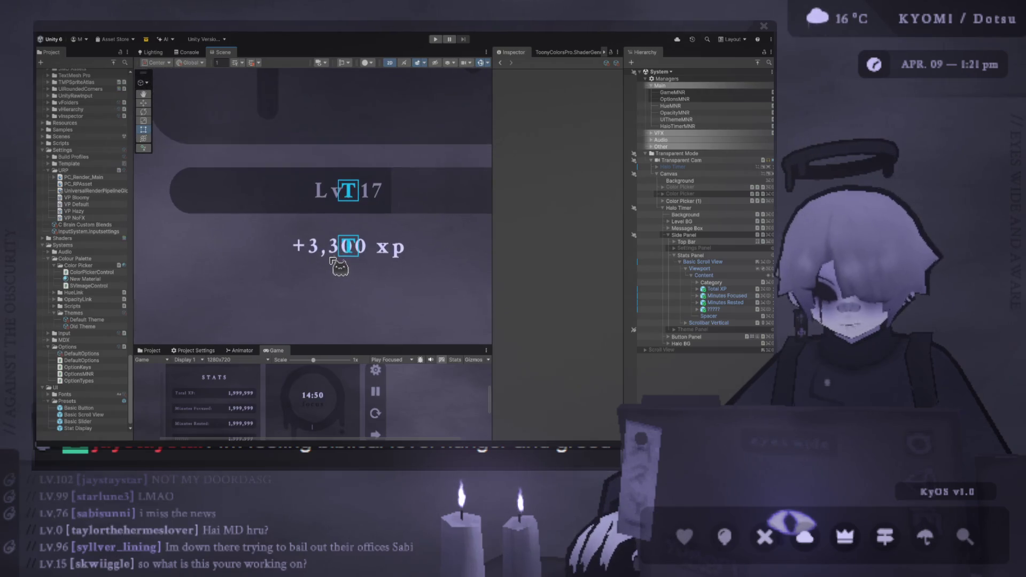
{"action": "scroll", "coordinate": [347, 219], "scroll_direction": "down", "scroll_amount": 5}
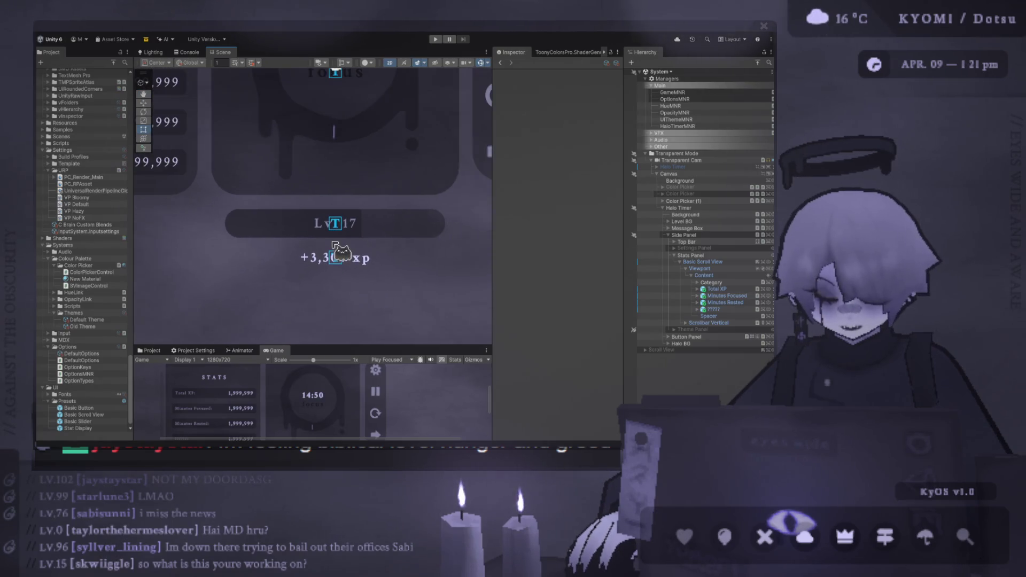
{"action": "left_click_drag", "start_coordinate": [331, 254], "coordinate": [335, 342]}
{"action": "scroll", "coordinate": [341, 230], "scroll_direction": "up", "scroll_amount": 3}
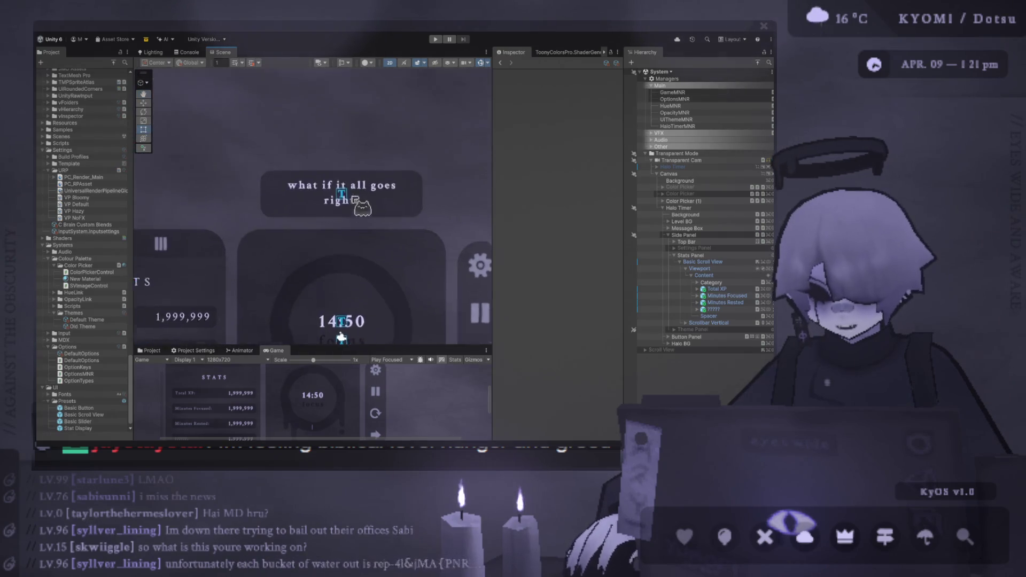
{"action": "scroll", "coordinate": [337, 219], "scroll_direction": "down", "scroll_amount": 5}
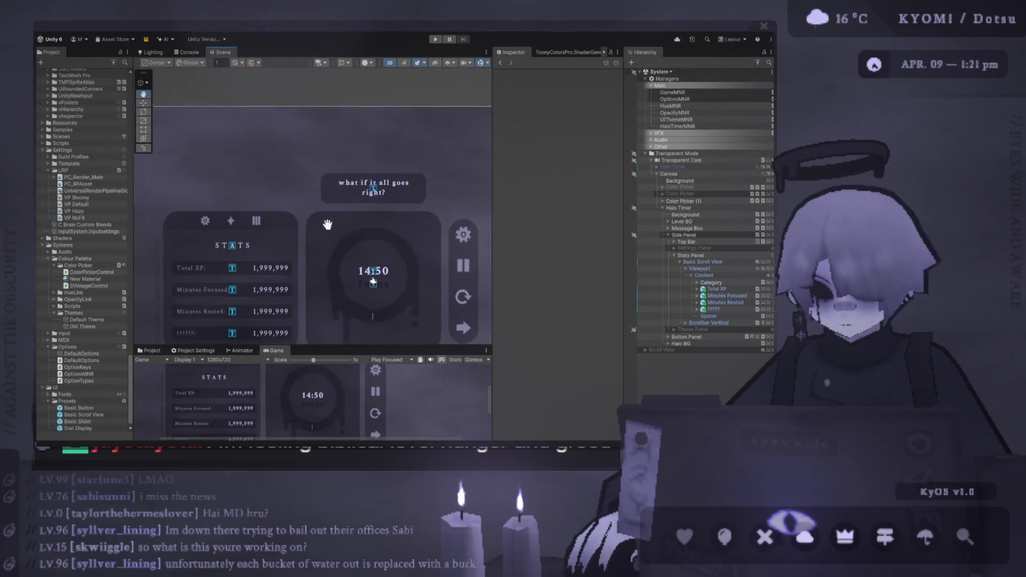
{"action": "left_click_drag", "start_coordinate": [382, 174], "coordinate": [303, 182]}
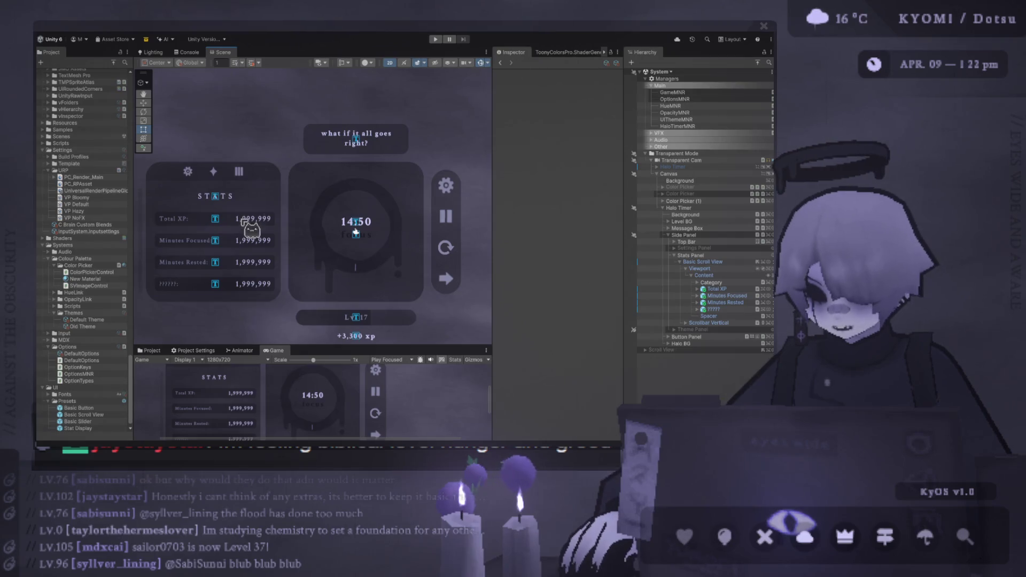
Step: Recentre the Scene view, heighten the Game preview and set its scale to 0.75x
{"action": "mouse_move", "coordinate": [177, 269]}
{"action": "left_mouse_down"}
{"action": "mouse_move", "coordinate": [240, 257]}
{"action": "mouse_move", "coordinate": [238, 230]}
{"action": "left_mouse_up"}
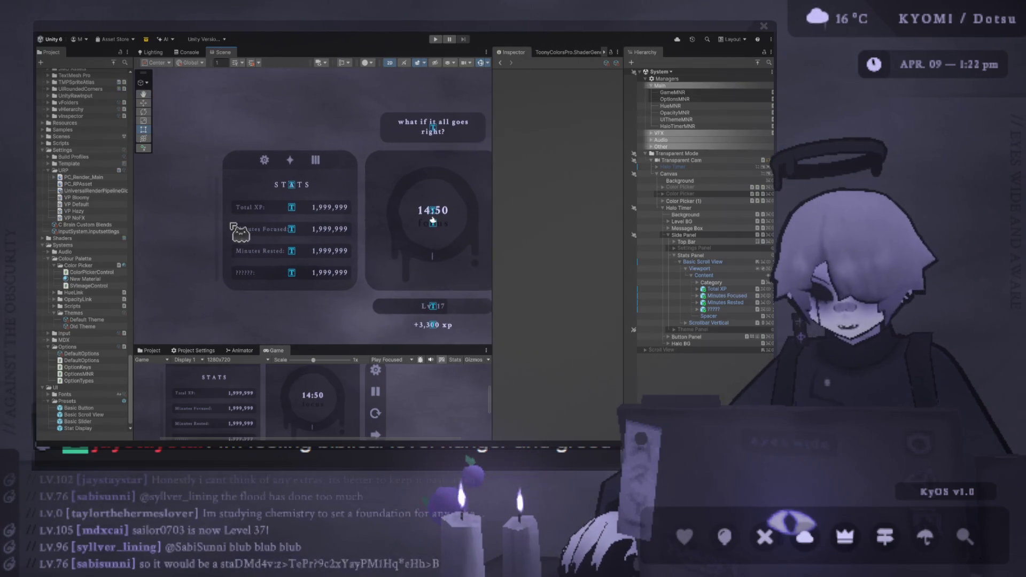
{"action": "scroll", "coordinate": [258, 235], "scroll_direction": "up", "scroll_amount": 1}
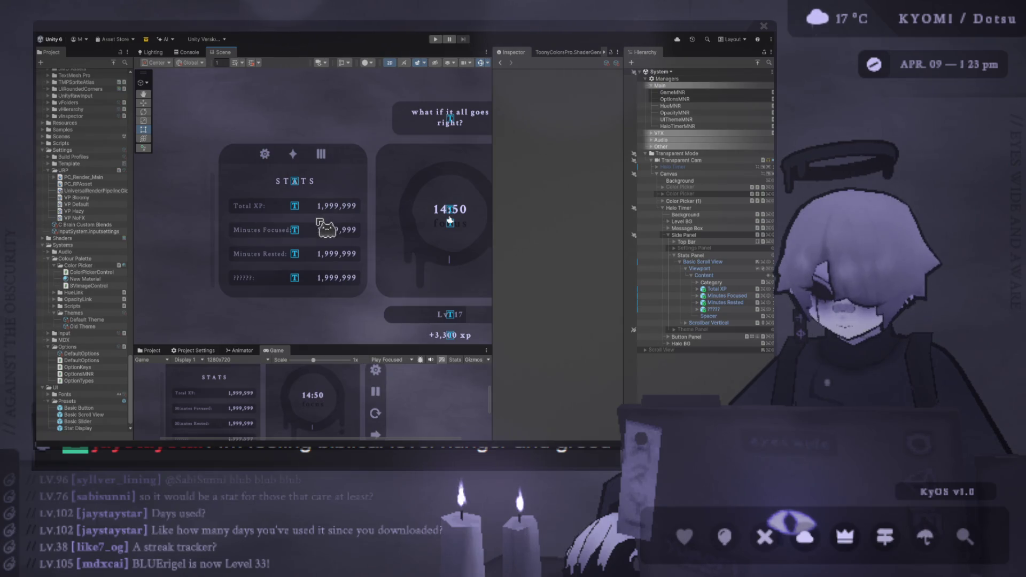
{"action": "left_click_drag", "start_coordinate": [332, 346], "coordinate": [323, 236]}
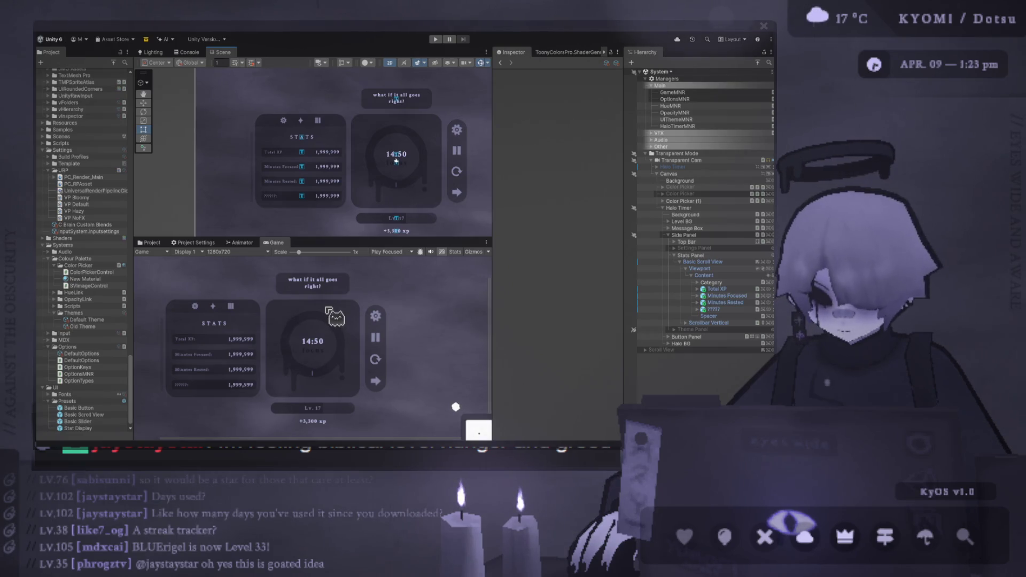
{"action": "left_click_drag", "start_coordinate": [299, 252], "coordinate": [300, 262]}
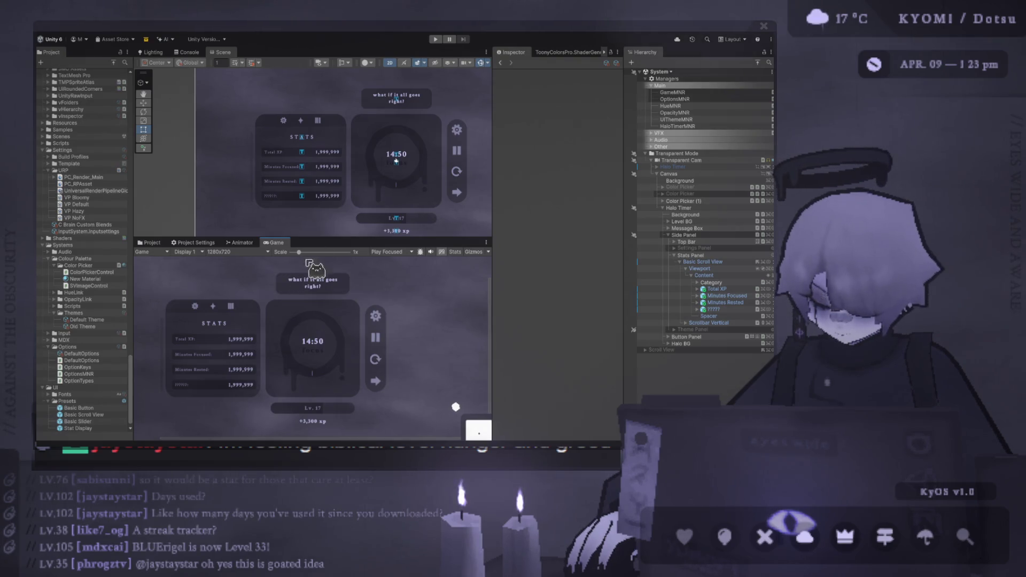
{"action": "scroll", "coordinate": [324, 202], "scroll_direction": "up", "scroll_amount": 3}
Step: Duplicate the Minutes Rested row and rename the copy 'Days Used'
{"action": "left_click", "coordinate": [721, 303]}
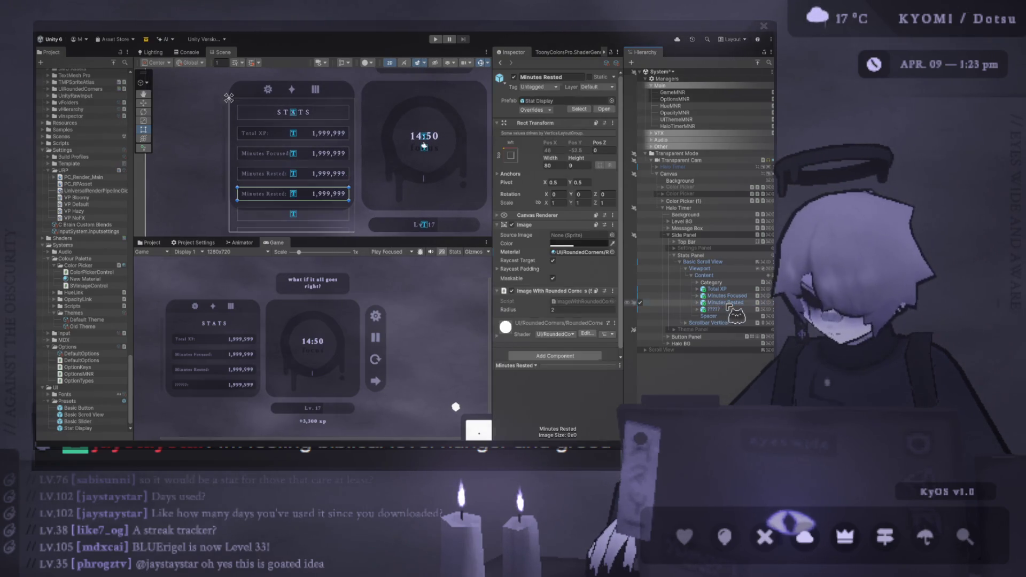
{"action": "key", "text": "ctrl+d"}
{"action": "left_click", "coordinate": [727, 309]}
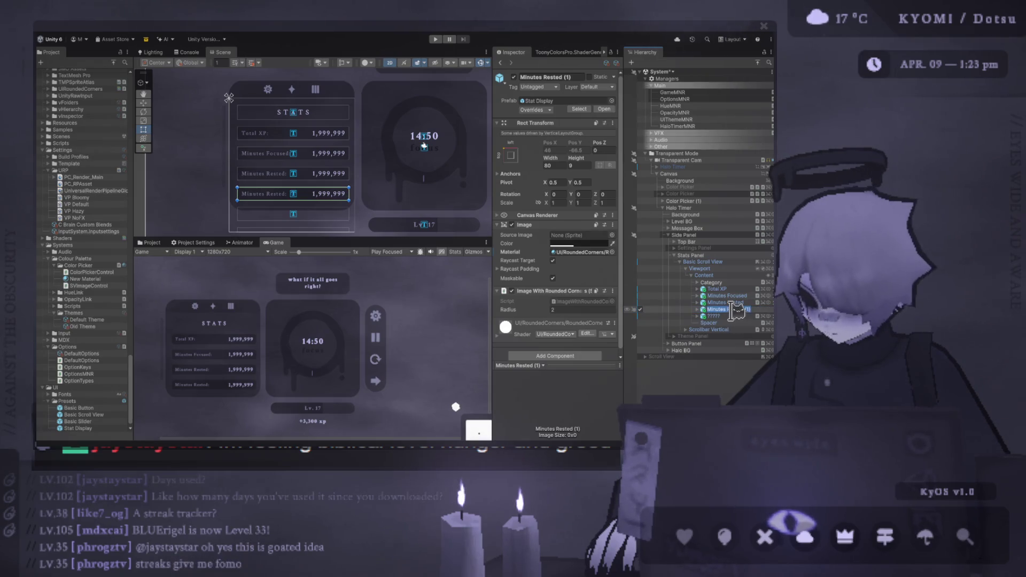
{"action": "type", "text": "Days Used"}
{"action": "key", "text": "Return"}
Step: Change the Days Used row's label text to 'Days Used:'
{"action": "left_click", "coordinate": [697, 309]}
{"action": "left_click", "coordinate": [716, 316]}
{"action": "left_click", "coordinate": [579, 241]}
{"action": "type", "text": "Days Used:"}
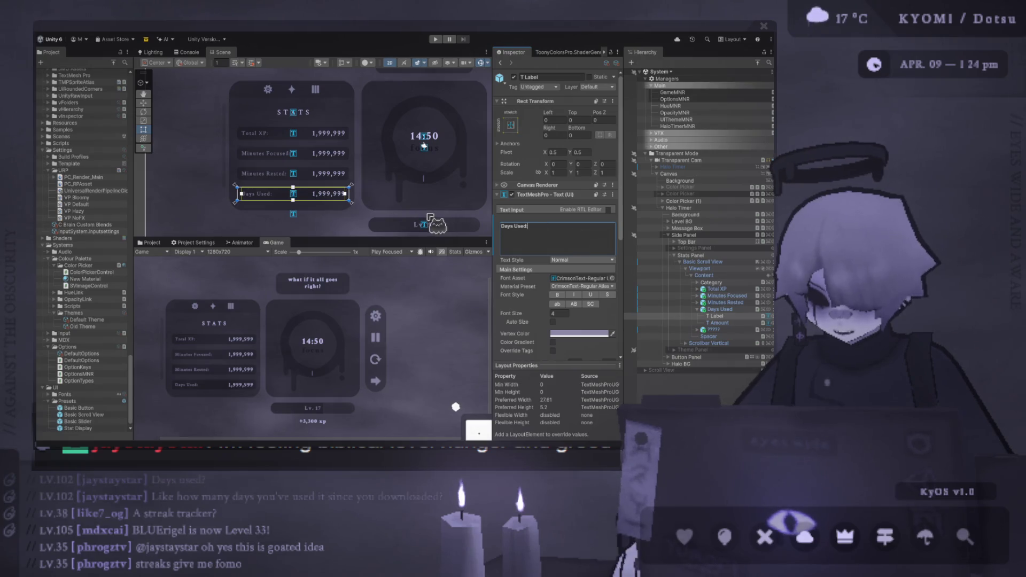
{"action": "mouse_move", "coordinate": [422, 238]}
{"action": "left_mouse_down"}
{"action": "mouse_move", "coordinate": [412, 159]}
{"action": "mouse_move", "coordinate": [433, 222]}
{"action": "mouse_move", "coordinate": [441, 172]}
{"action": "mouse_move", "coordinate": [442, 196]}
{"action": "left_mouse_up"}
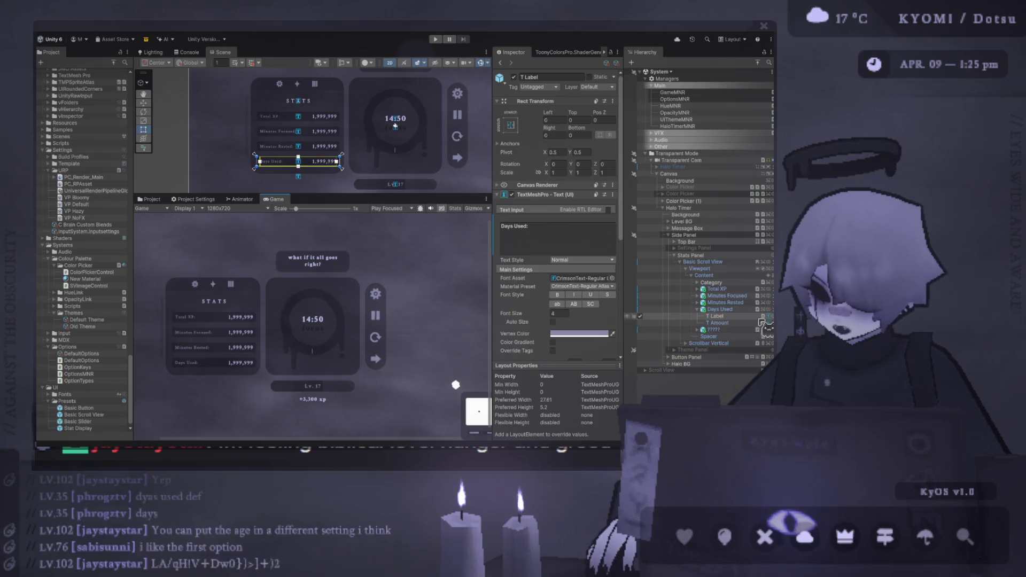
Step: Duplicate the Days Used row and set the copy's label text to 'Age:'
{"action": "left_click", "coordinate": [697, 309]}
{"action": "left_click", "coordinate": [720, 309]}
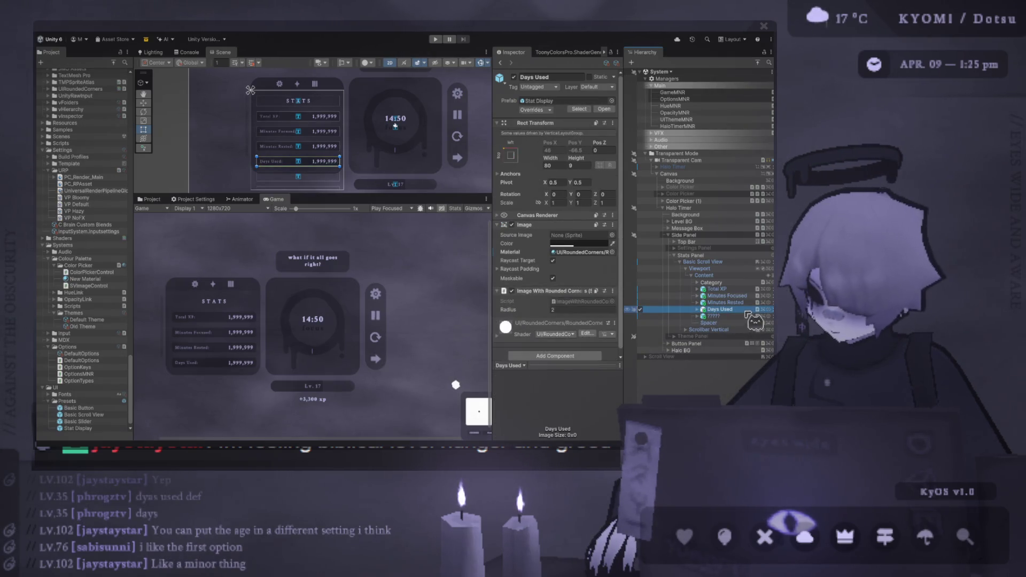
{"action": "key", "text": "ctrl+d"}
{"action": "left_click", "coordinate": [697, 316]}
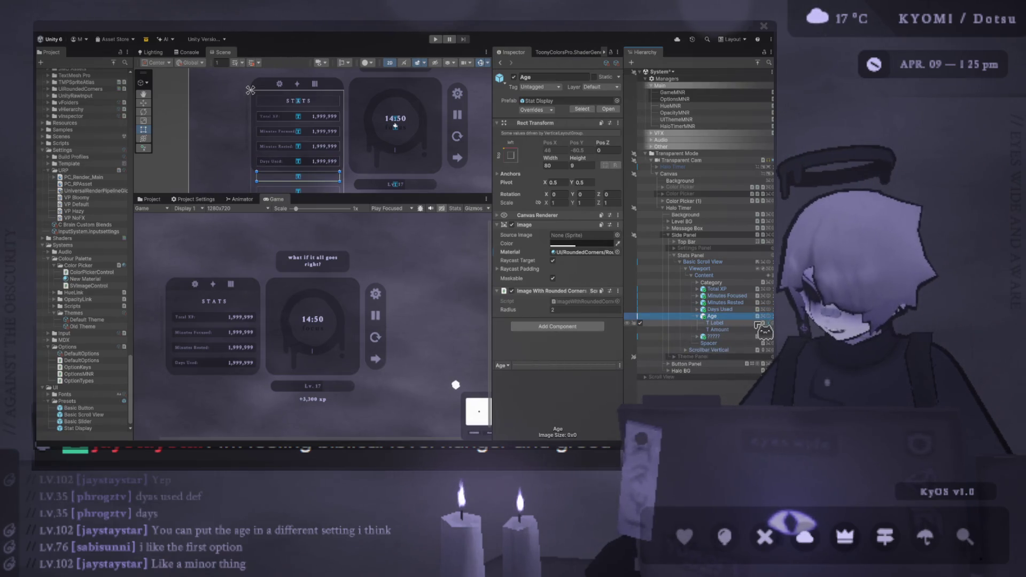
{"action": "left_click", "coordinate": [707, 323]}
{"action": "triple_click", "coordinate": [563, 241]}
{"action": "type", "text": "Age"}
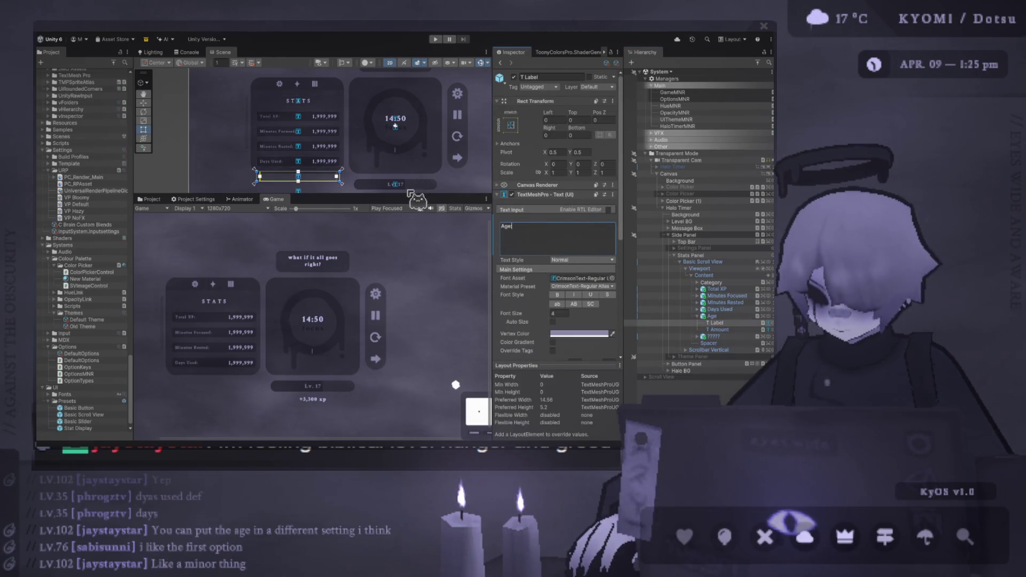
{"action": "type", "text": ":"}
{"action": "left_click", "coordinate": [697, 316]}
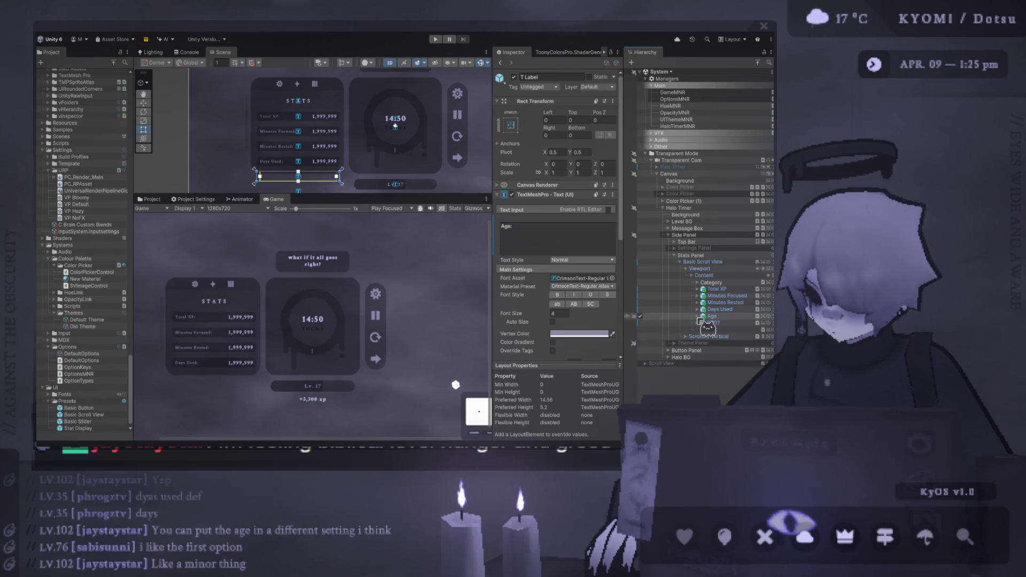